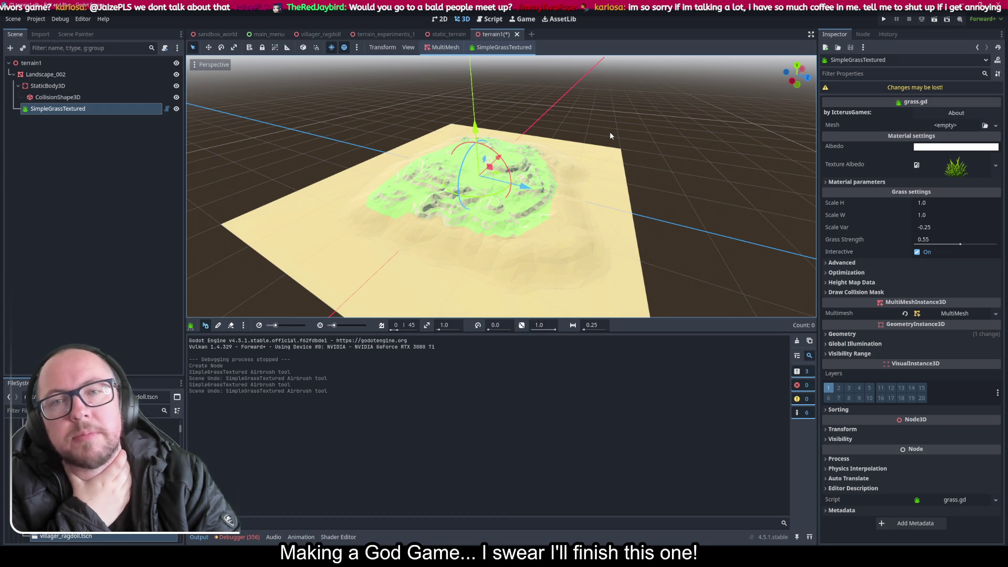
Step: Discard the unsaved terrain1 scene and create a New Inherited scene from terrain1.glb
click(517, 35)
click(554, 306)
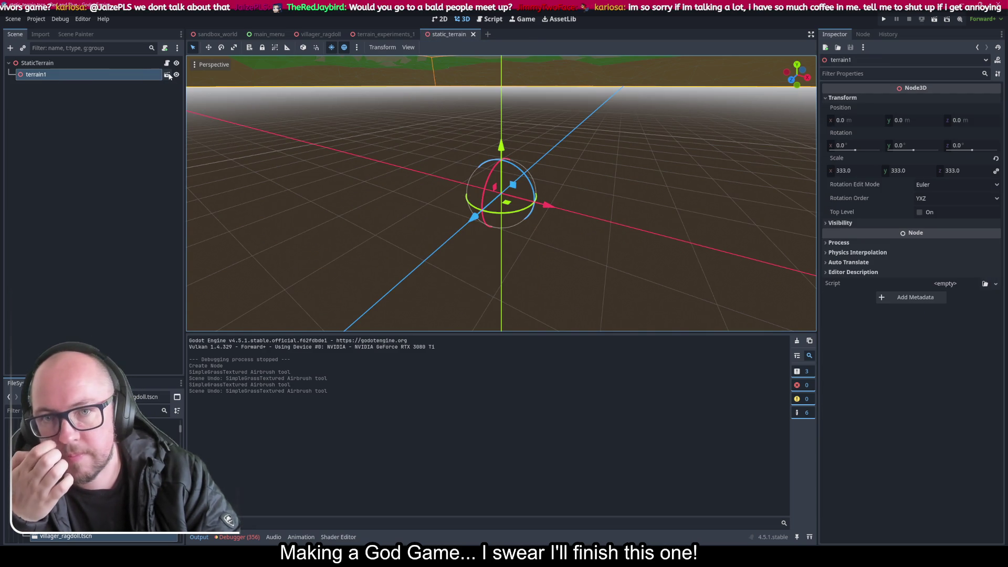
click(167, 75)
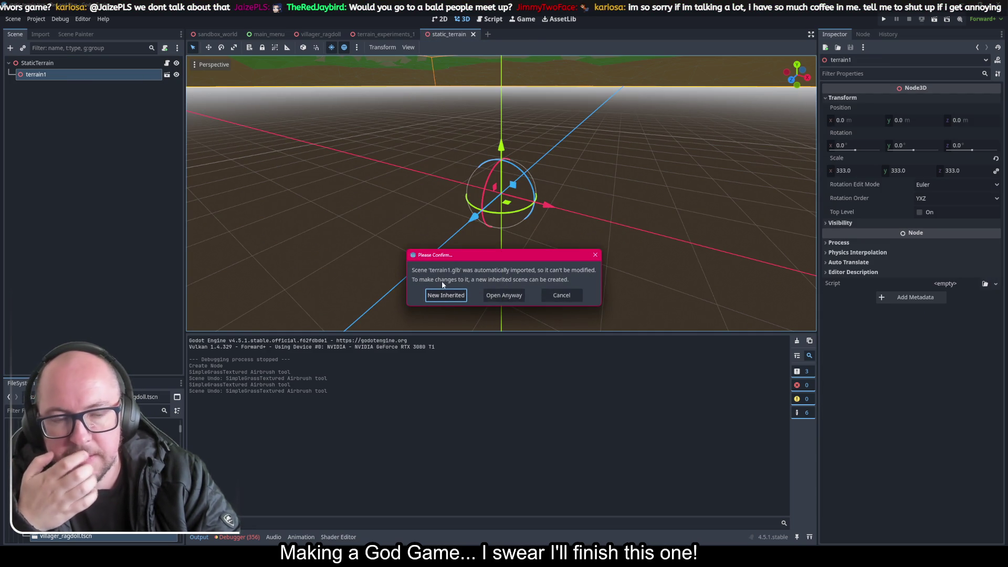
click(444, 295)
scroll(477, 180, up, 6)
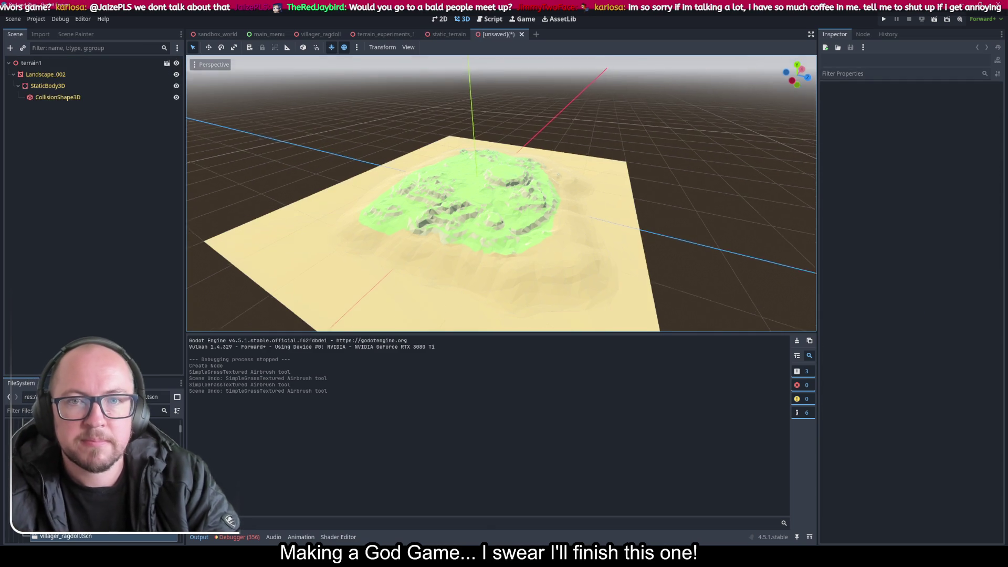
Step: Add a SimpleGrassTextured child under Landscape_002, undoing one test grass stroke
scroll(414, 214, up, 3)
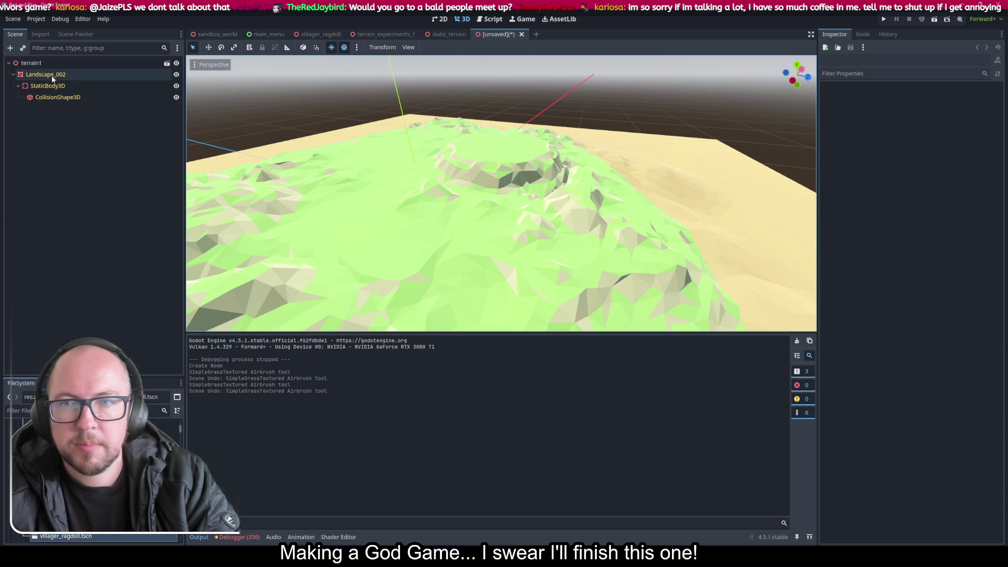
right_click(52, 78)
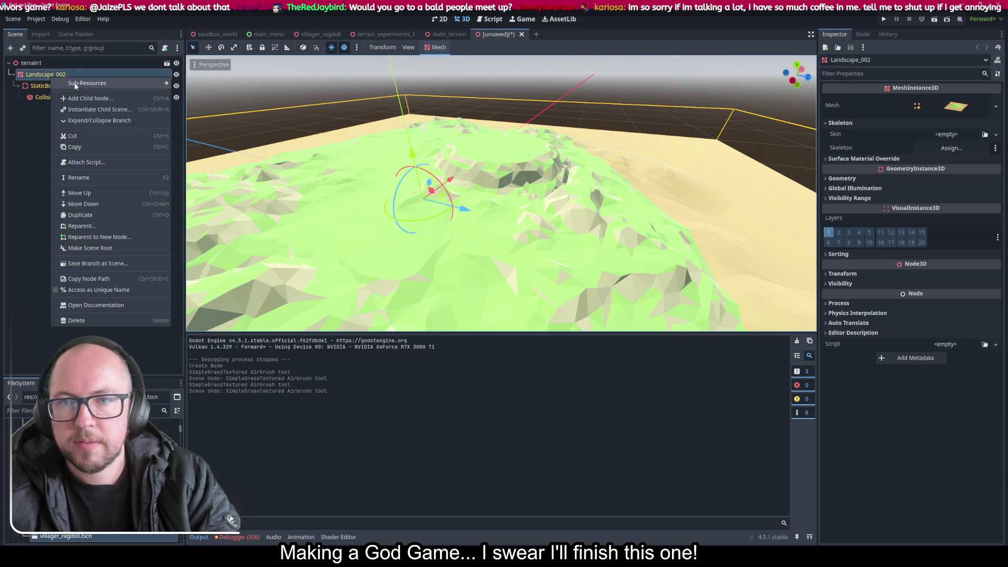
click(88, 101)
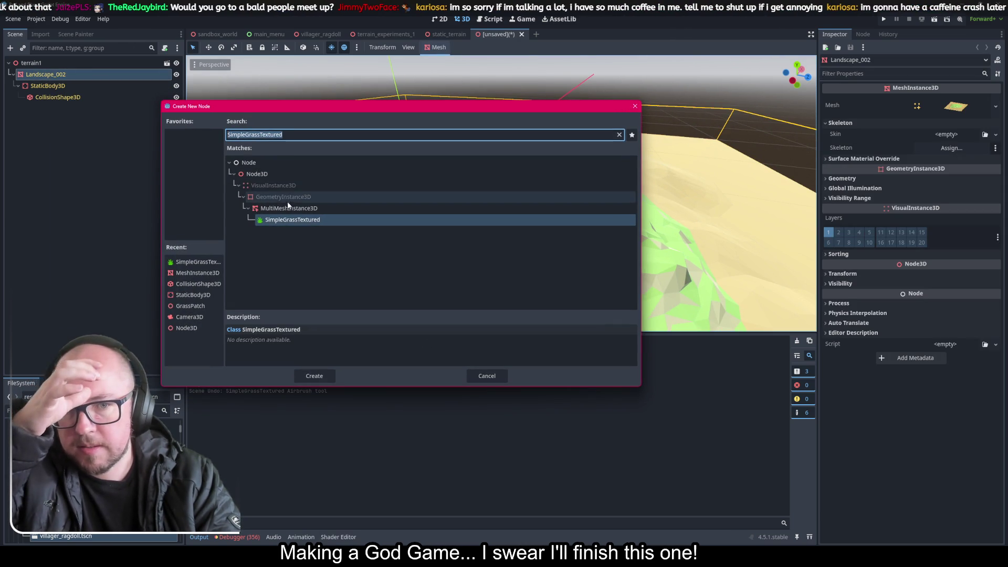
double_click(295, 219)
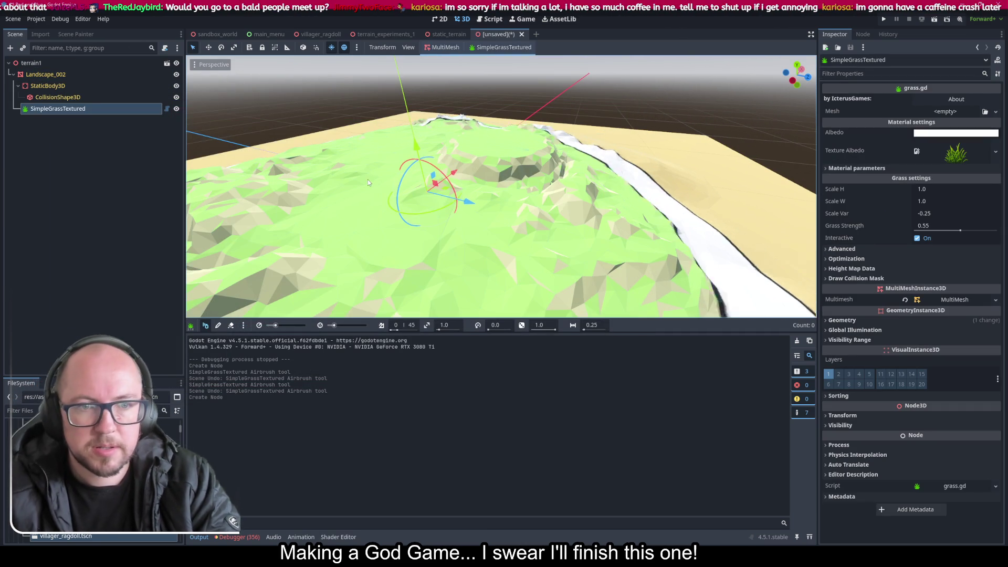
click(445, 195)
key(ctrl+z)
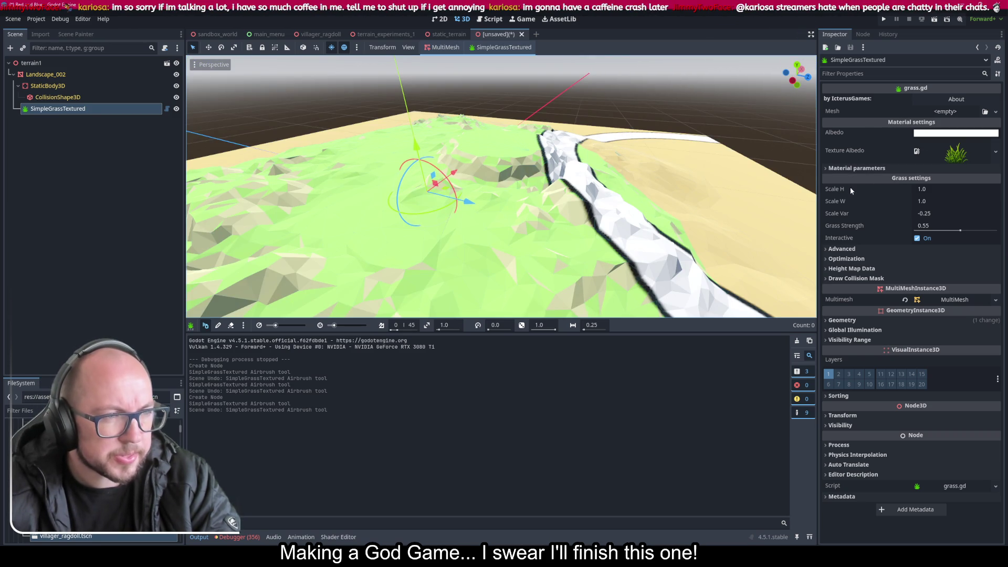
click(931, 189)
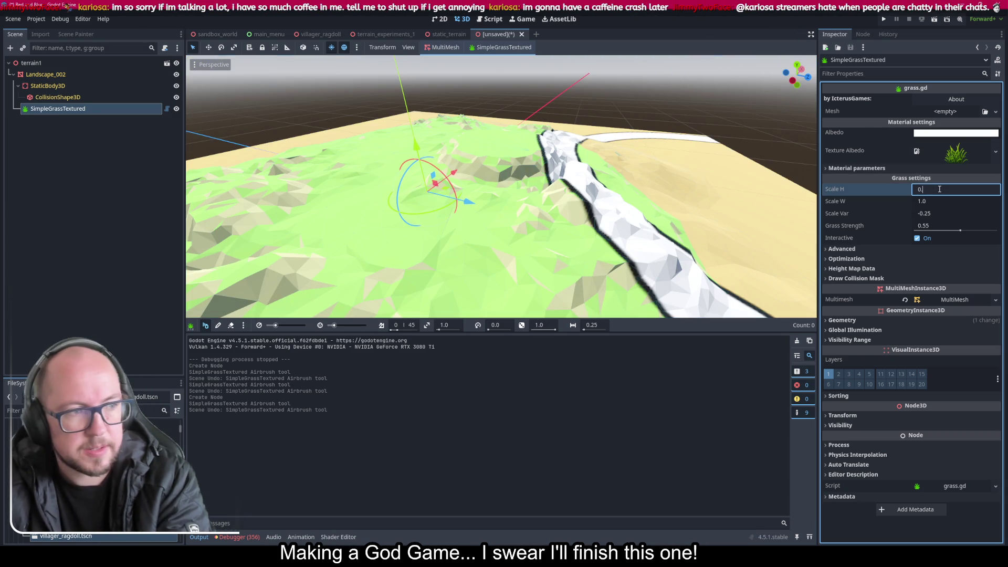
text(.01)
Step: Set grass Scale H and Scale W to 0.01 and paint a few tiny test tufts
key(Tab)
text(0.01)
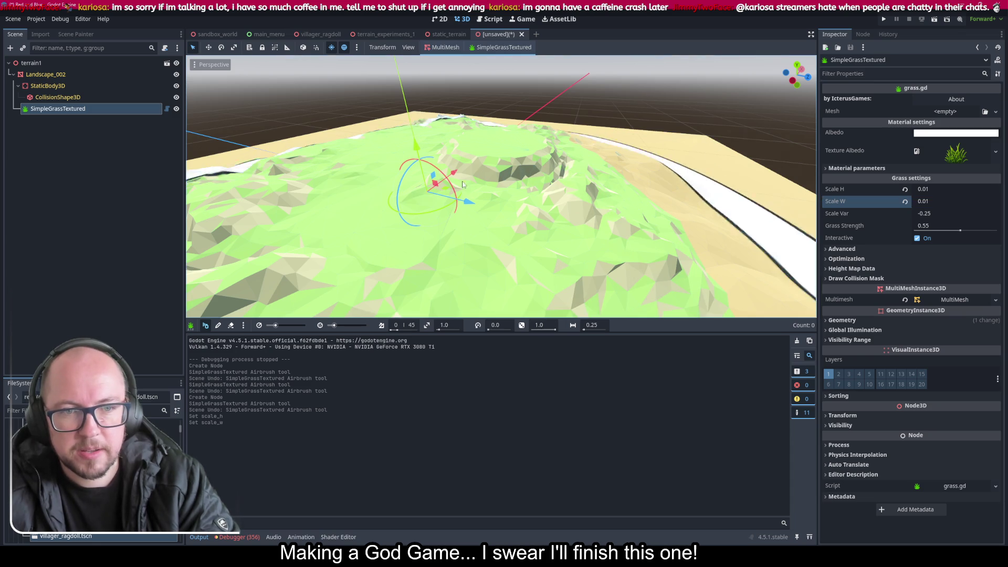
click(465, 227)
drag(465, 226, 455, 227)
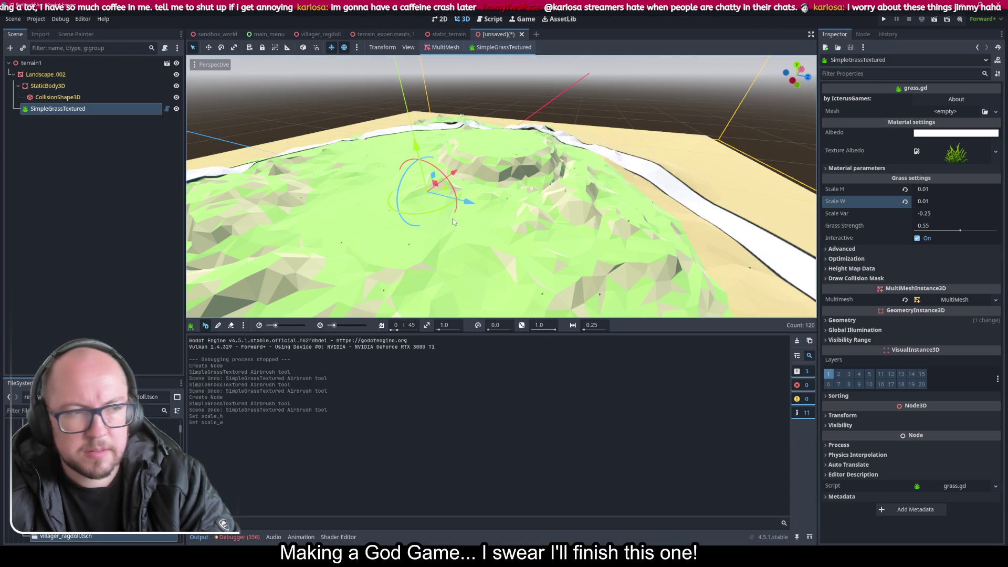
click(917, 237)
click(491, 241)
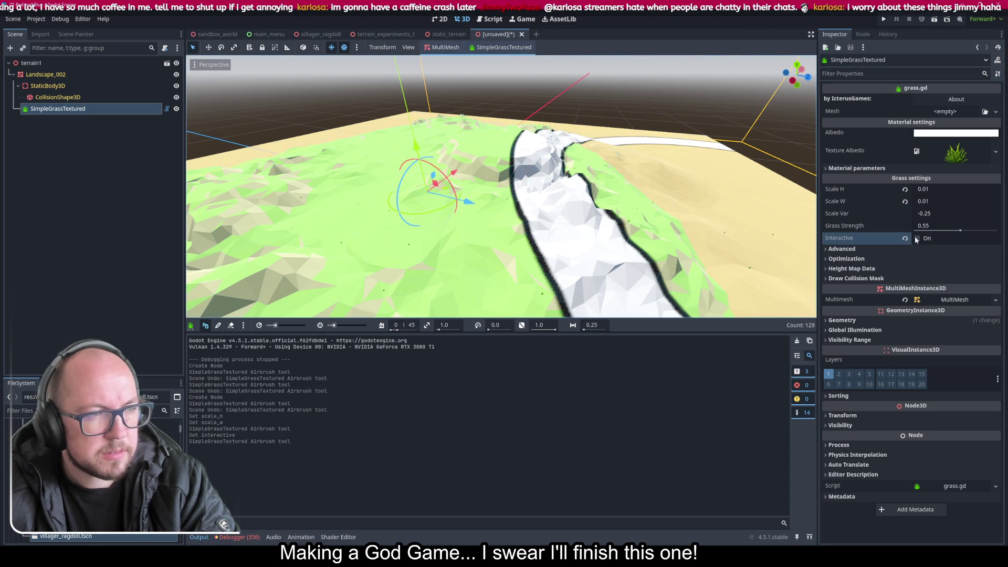
click(917, 238)
key(f)
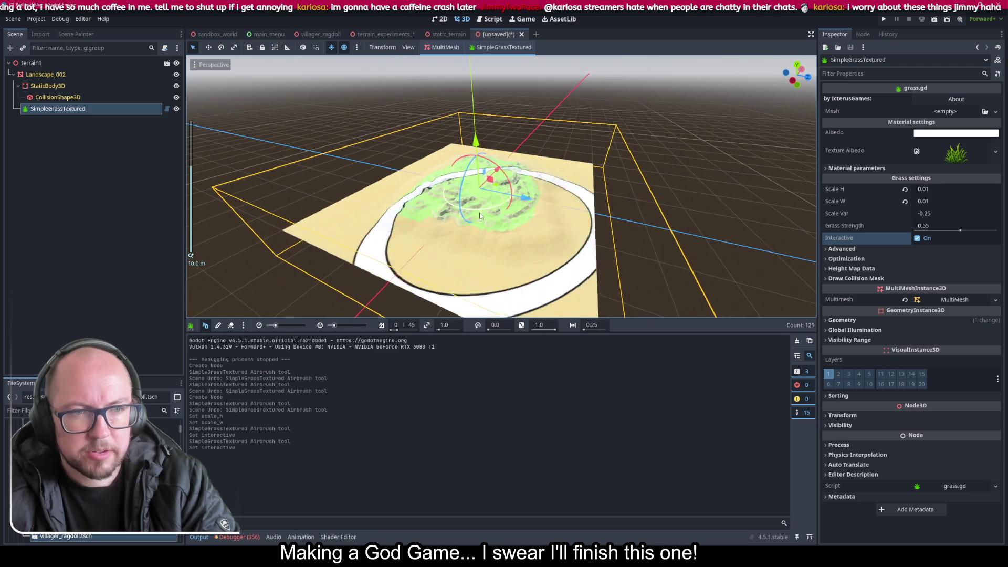
Step: Raise Grass Strength to 1.0 and airbrush sparse grass across the terrain
scroll(502, 187, up, 10)
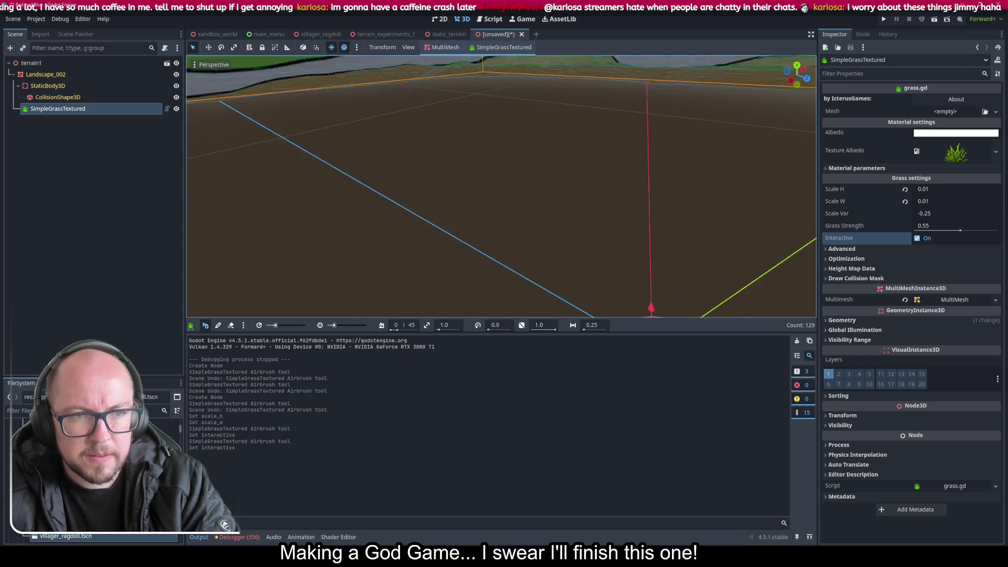
scroll(502, 186, down, 5)
scroll(694, 179, down, 6)
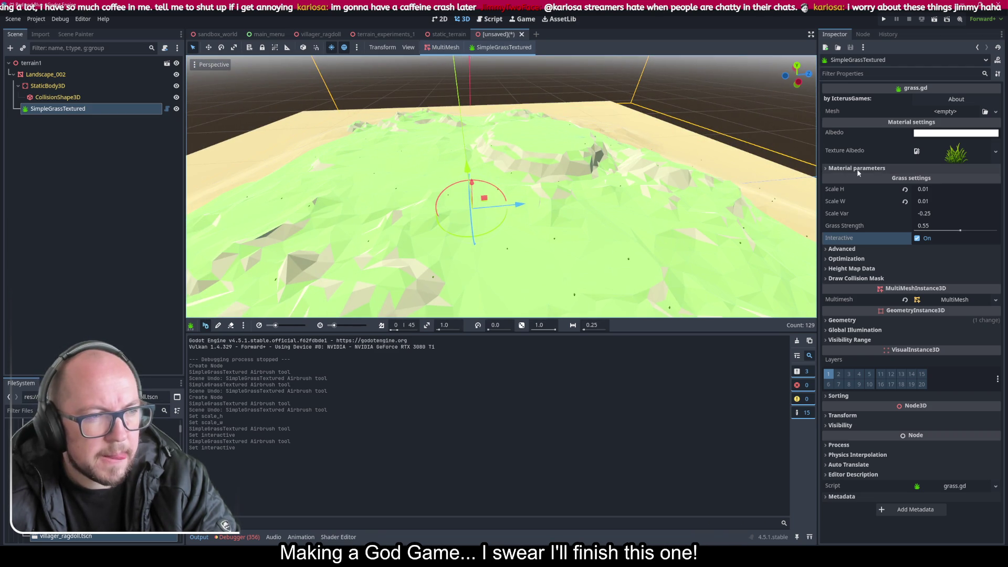
drag(958, 233, 996, 238)
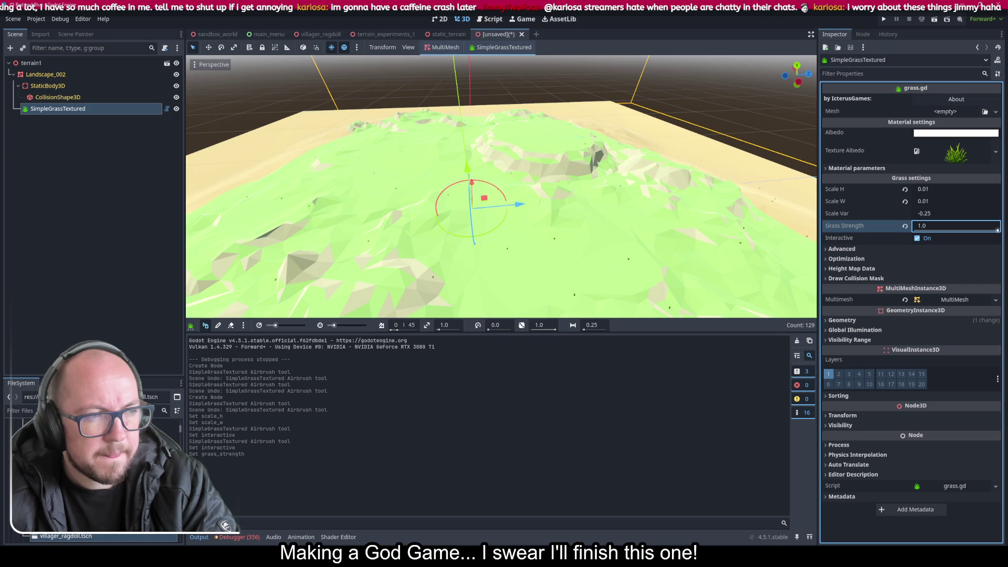
mouse_move(787, 234)
mouse_down()
mouse_move(563, 165)
mouse_move(402, 209)
mouse_move(404, 275)
mouse_move(317, 229)
mouse_move(514, 264)
mouse_move(504, 252)
mouse_up()
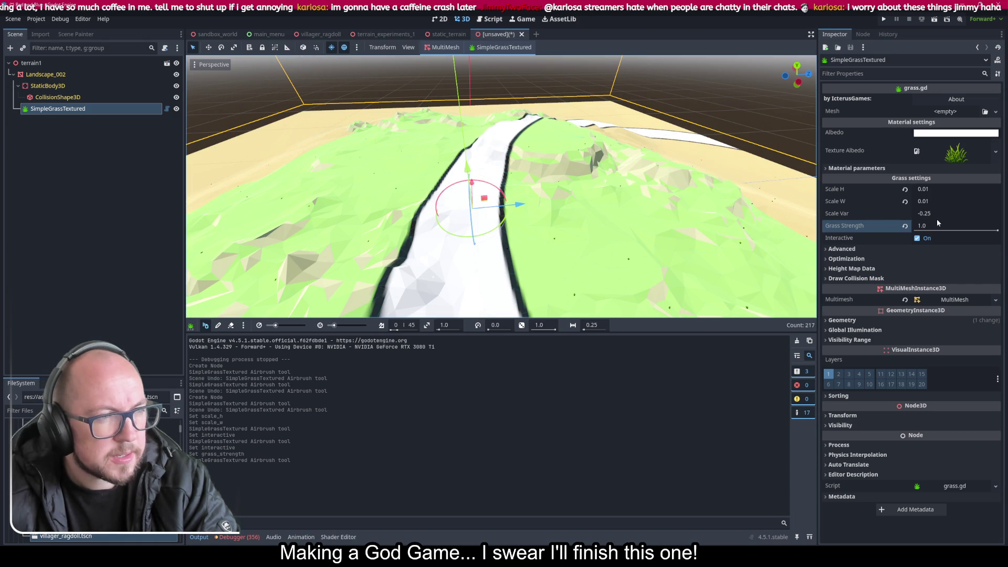
click(848, 251)
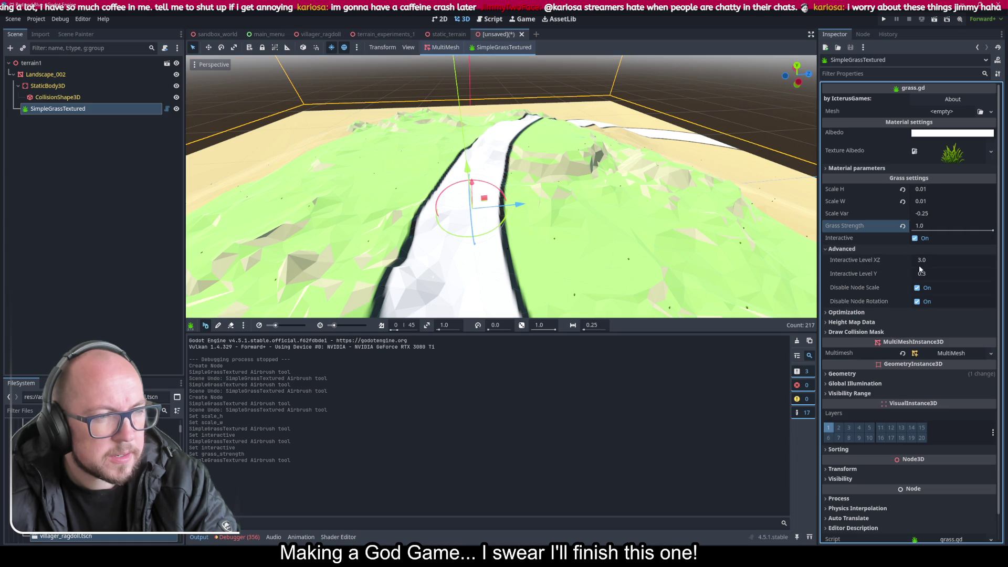
Step: Expand the grass node's Optimization, Height Map Data and Draw Collision Mask sections
click(847, 312)
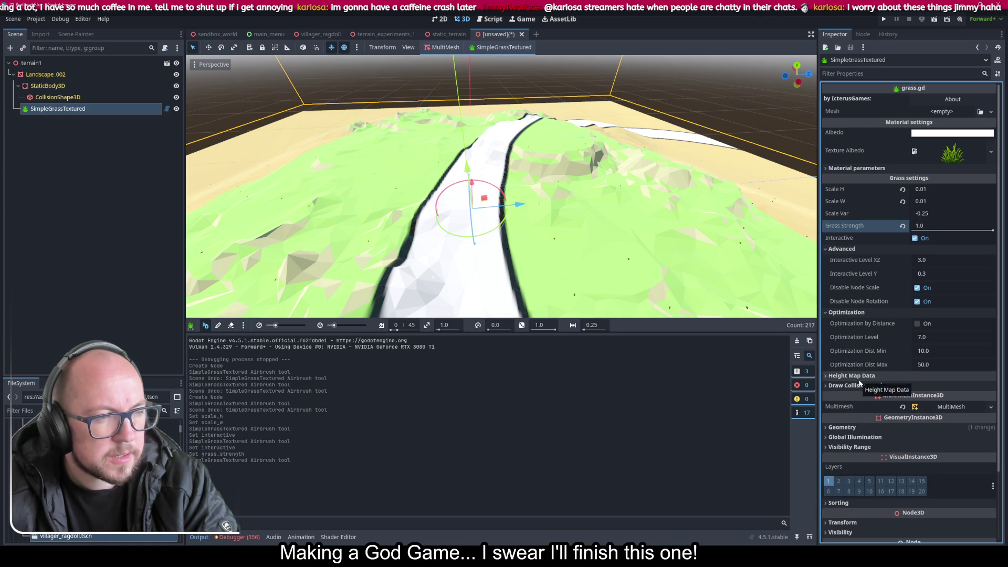
click(888, 376)
click(857, 398)
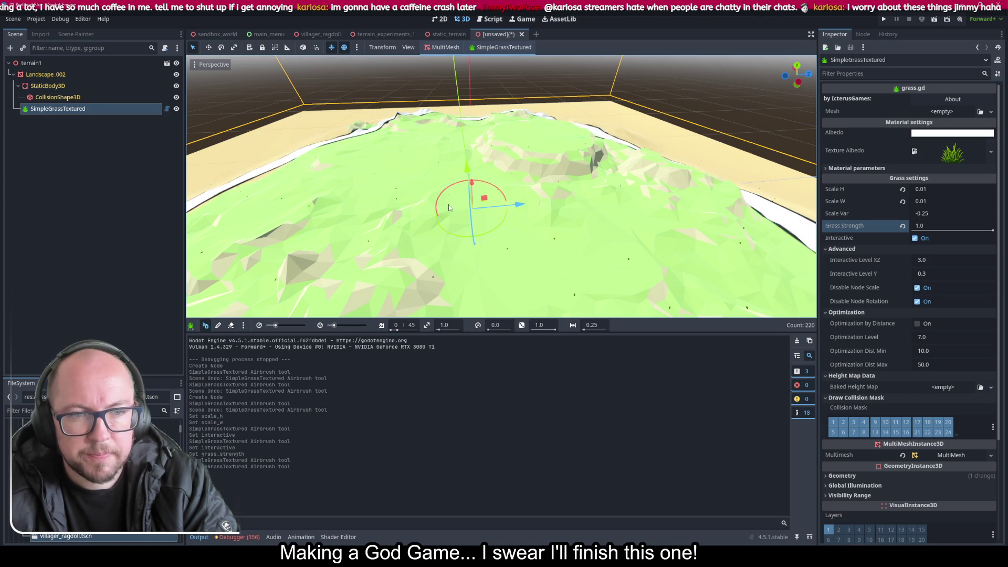
scroll(448, 203, down, 5)
scroll(449, 204, up, 10)
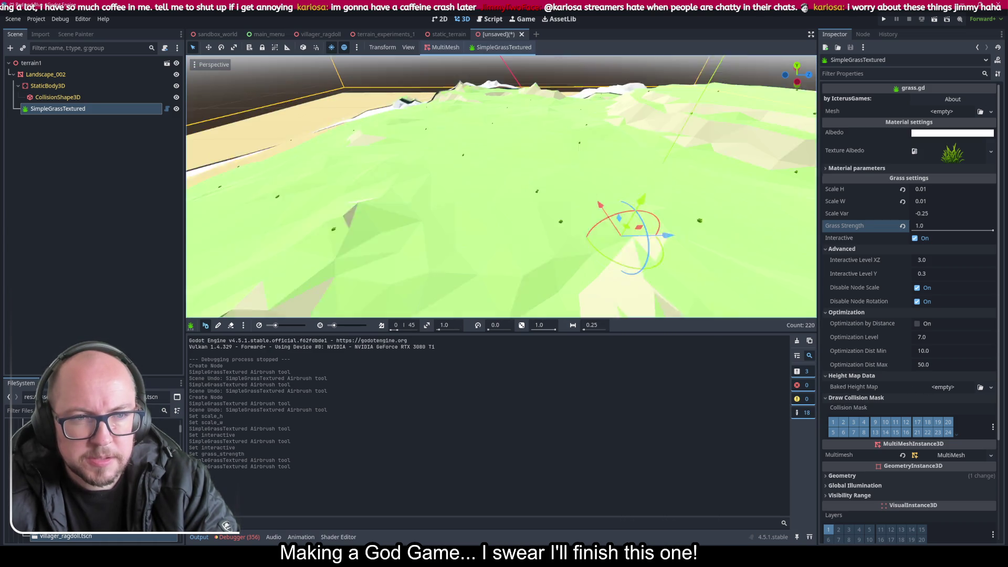
scroll(448, 204, down, 2)
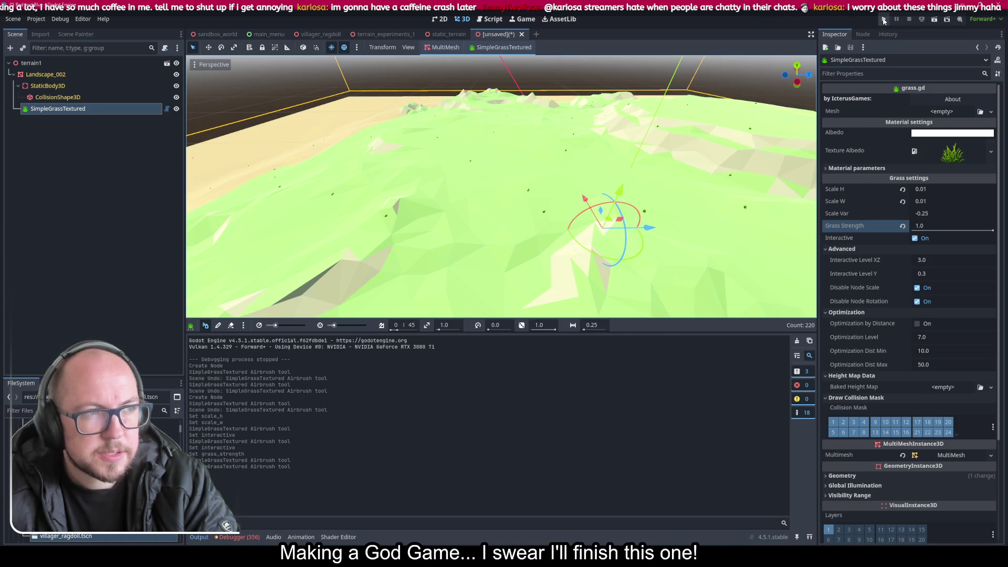
click(884, 20)
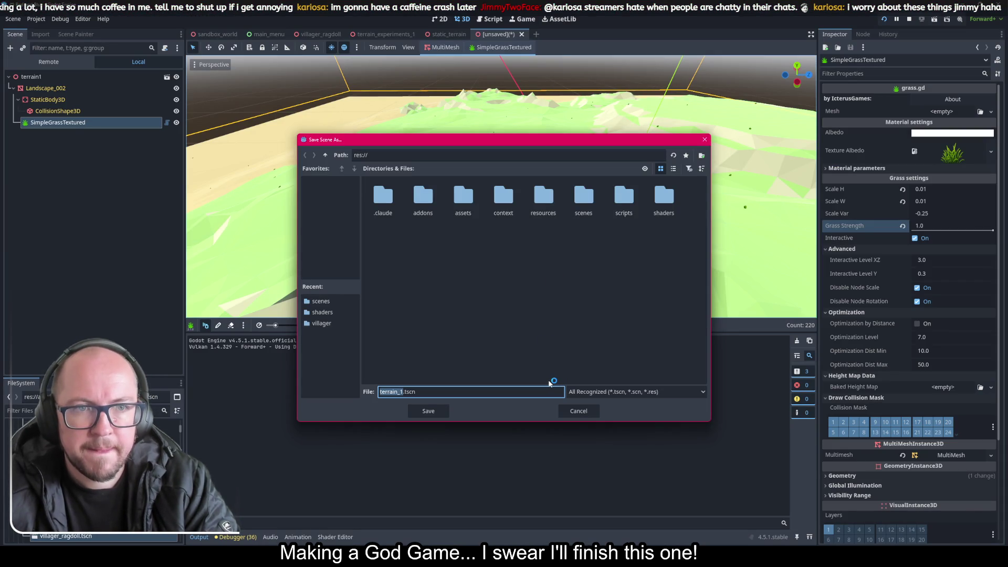
click(578, 411)
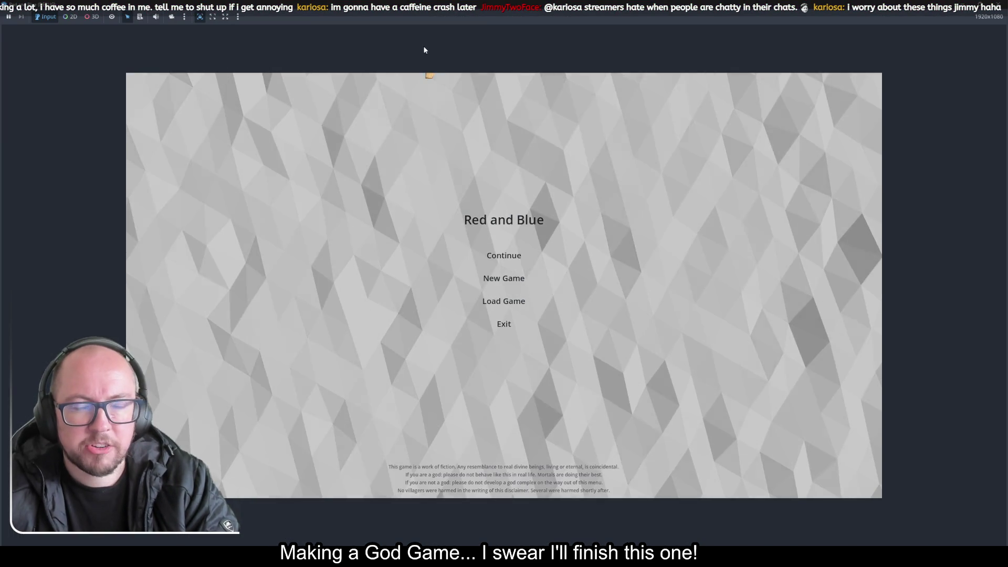
click(994, 4)
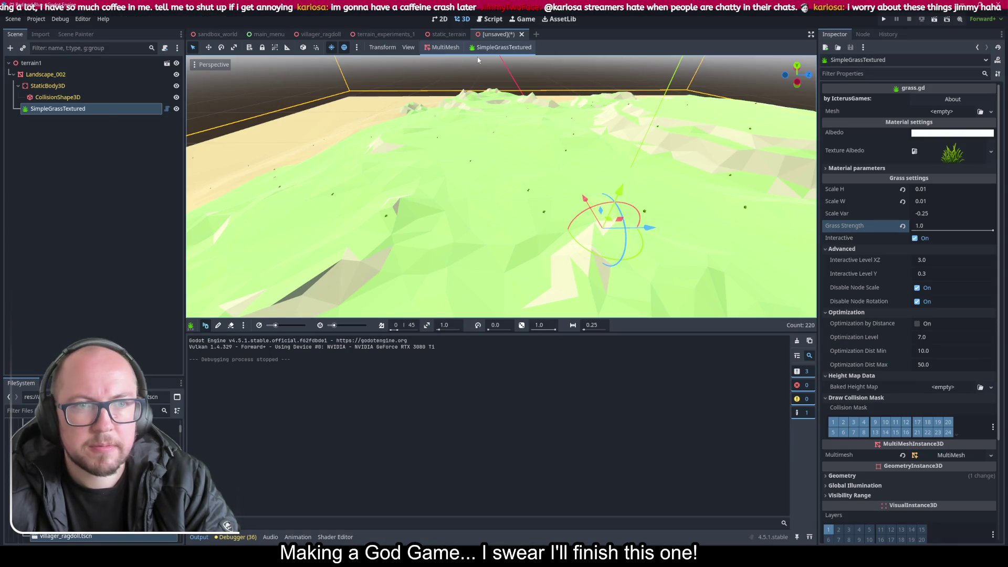
Step: Save the inherited grass scene as terrain_1.tscn and switch to static_terrain
click(435, 35)
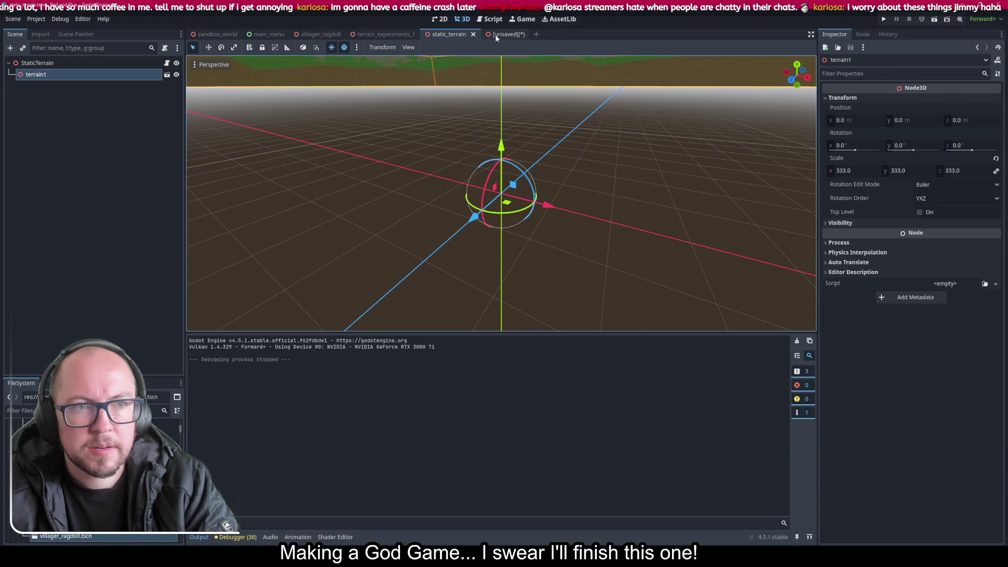
click(495, 34)
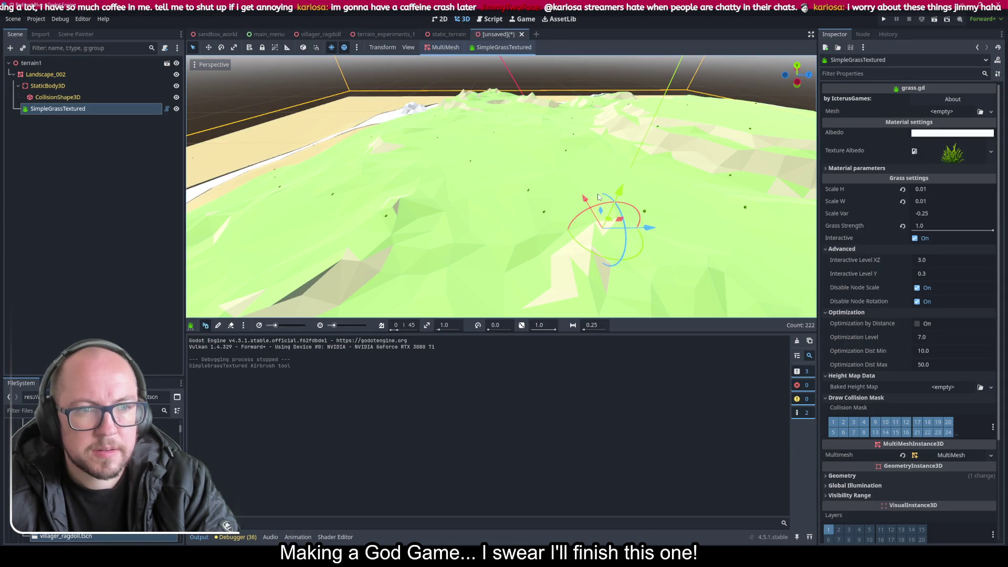
key(ctrl+s)
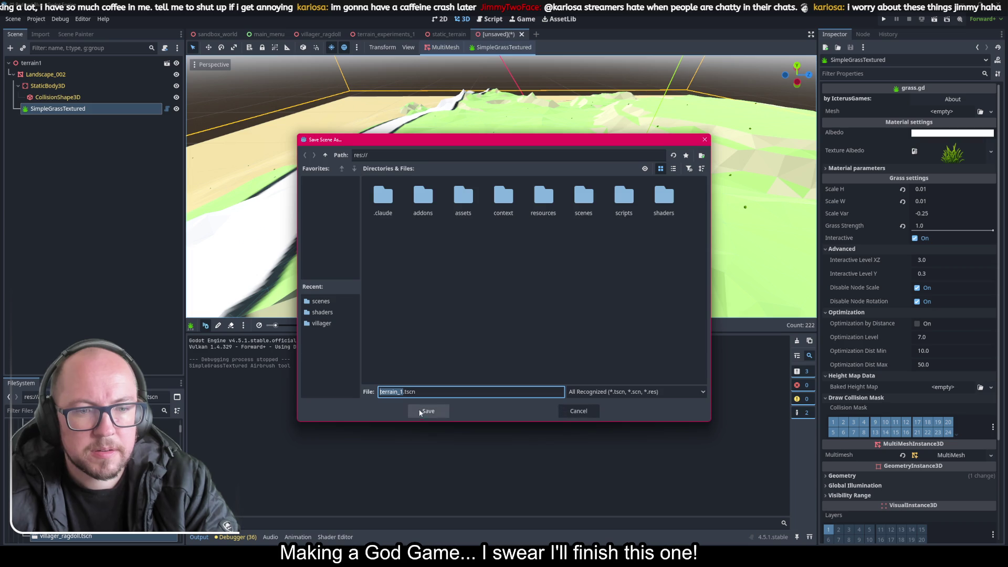
click(420, 411)
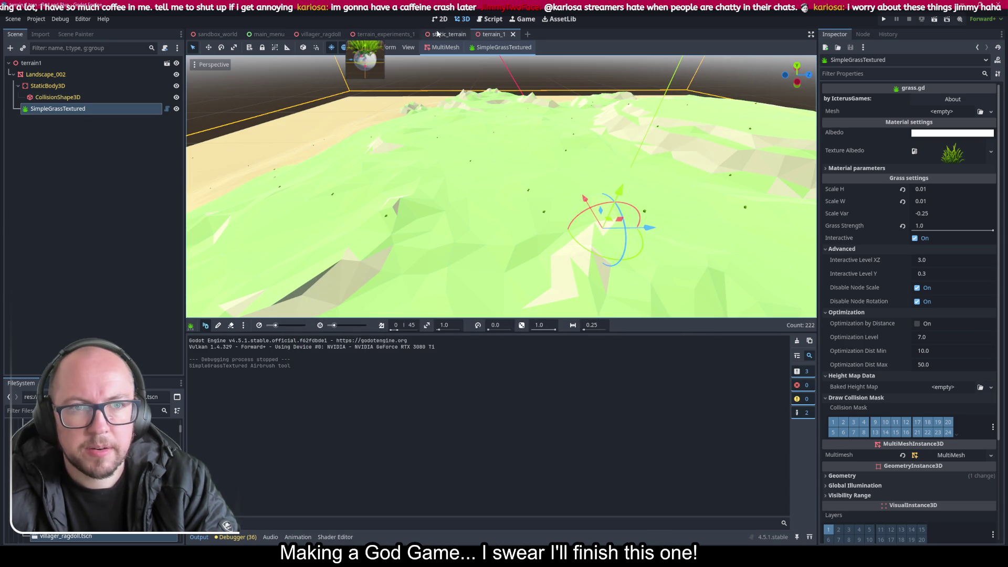
click(447, 34)
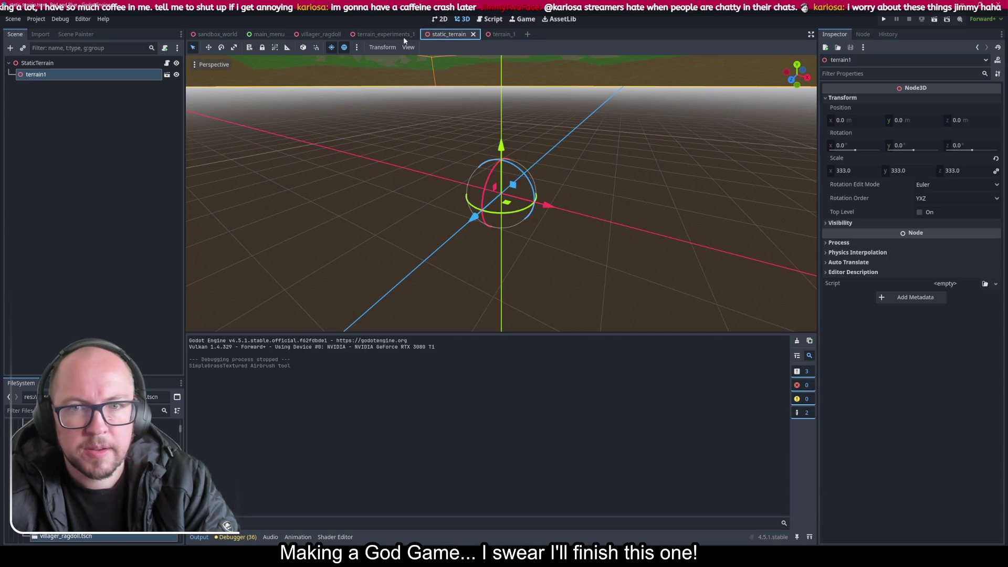
Step: Hide terrain1 and select the StaticTerrain root, cancelling an unneeded Add Child Node dialog
click(176, 75)
click(41, 63)
right_click(40, 60)
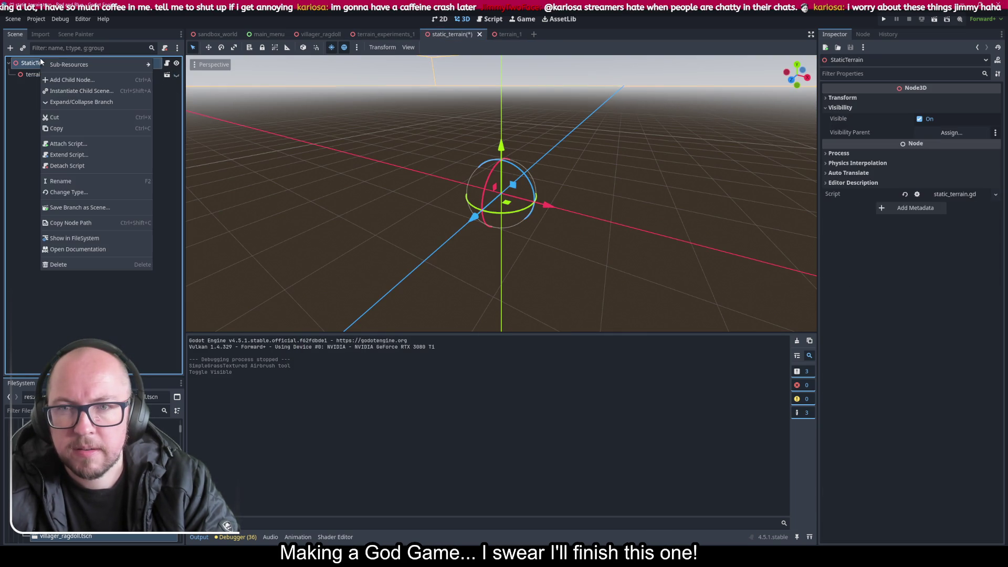
click(68, 83)
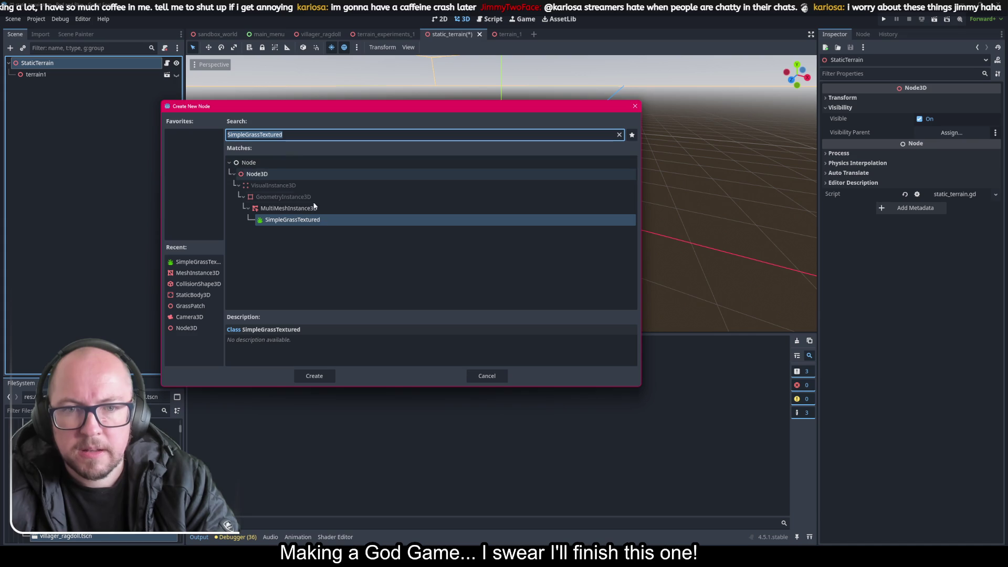
click(486, 376)
Step: Instantiate the terrain scene under StaticTerrain as terrain2, save, and run the project
right_click(55, 65)
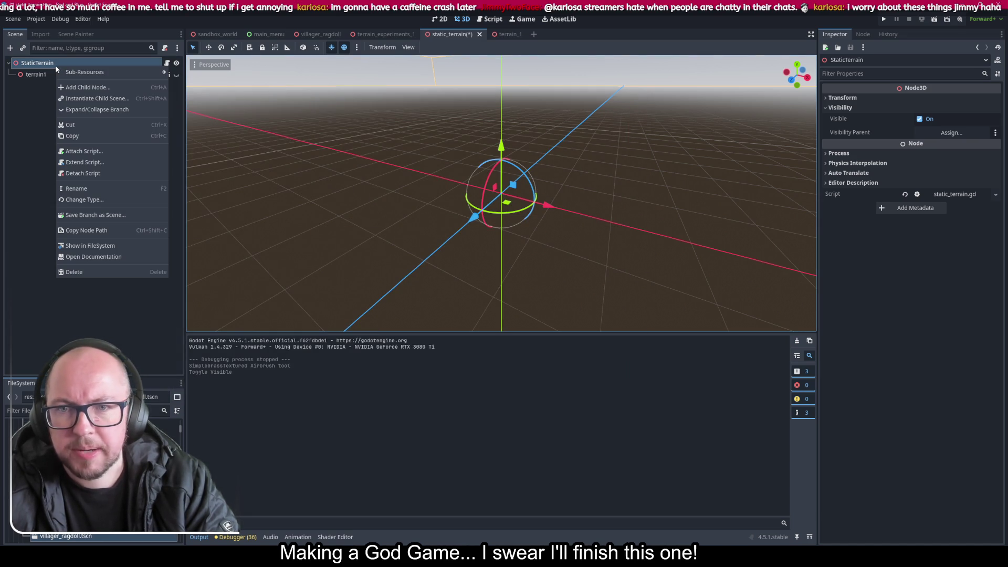
click(89, 99)
double_click(432, 197)
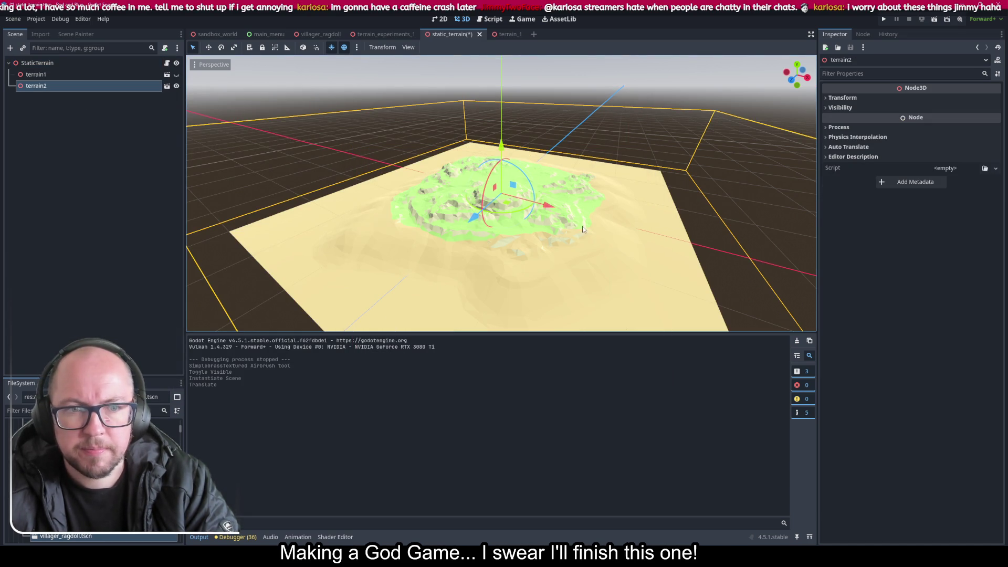
key(ctrl+s)
scroll(556, 217, up, 5)
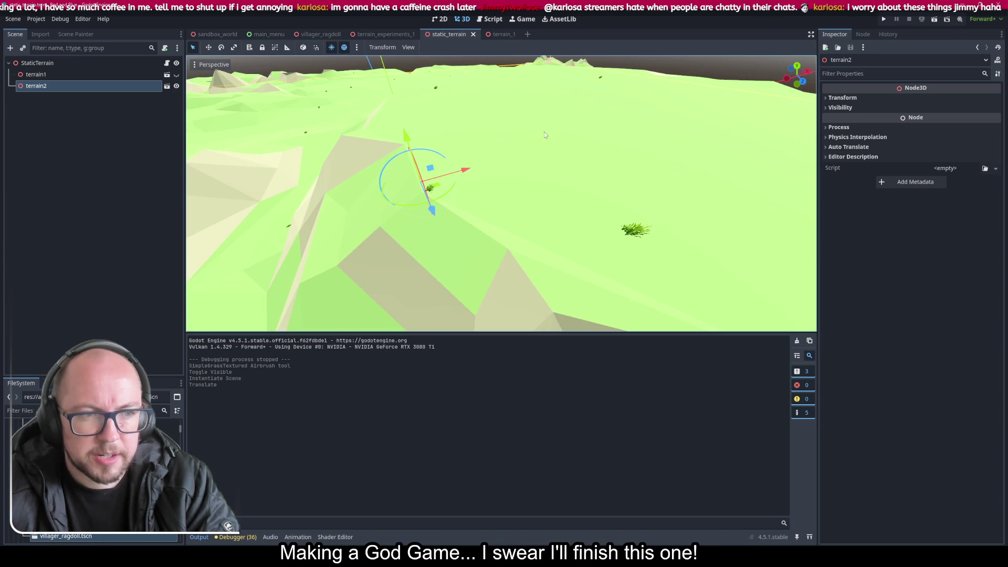
click(880, 19)
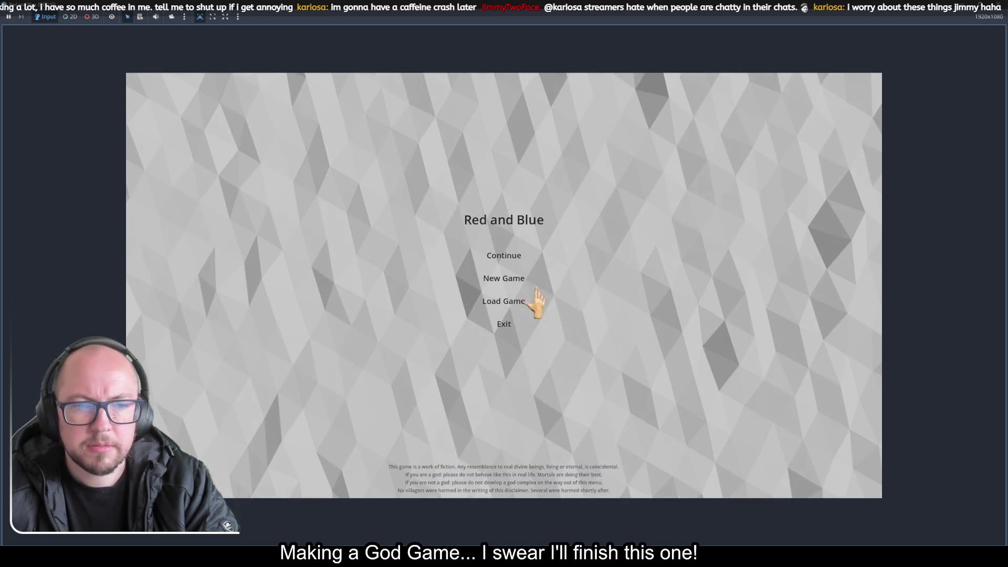
click(504, 279)
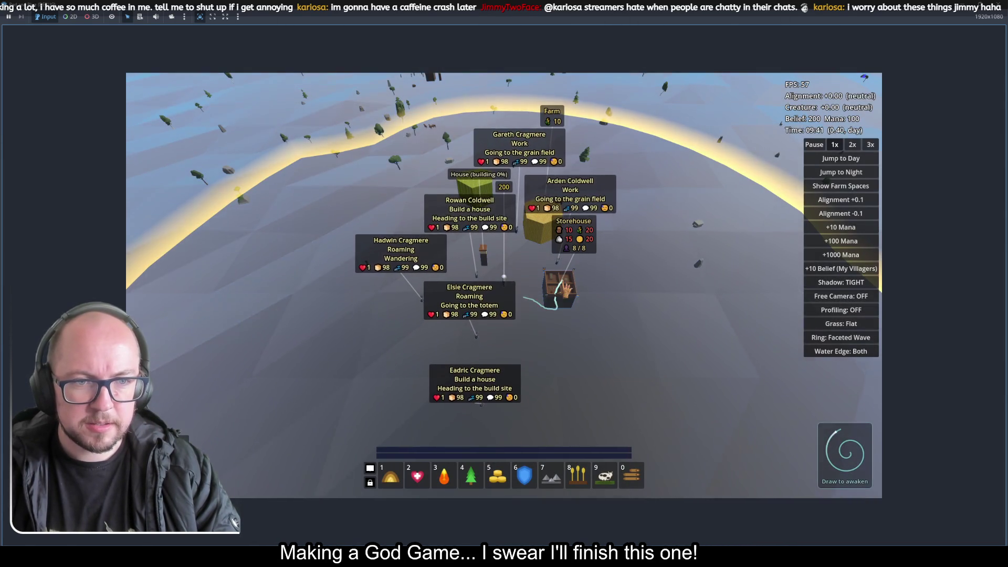
scroll(666, 336, down, 5)
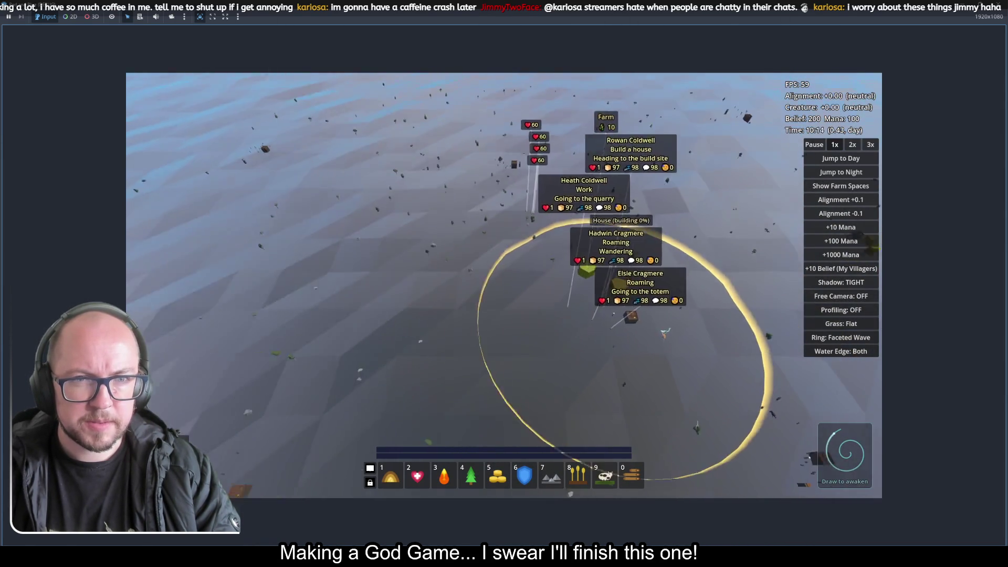
scroll(664, 333, down, 5)
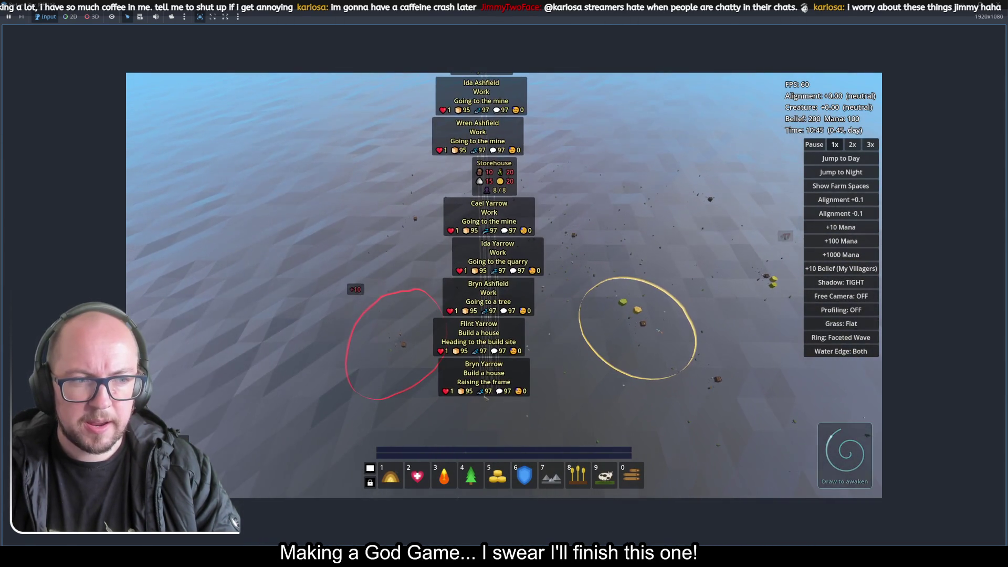
key(s)
key(d)
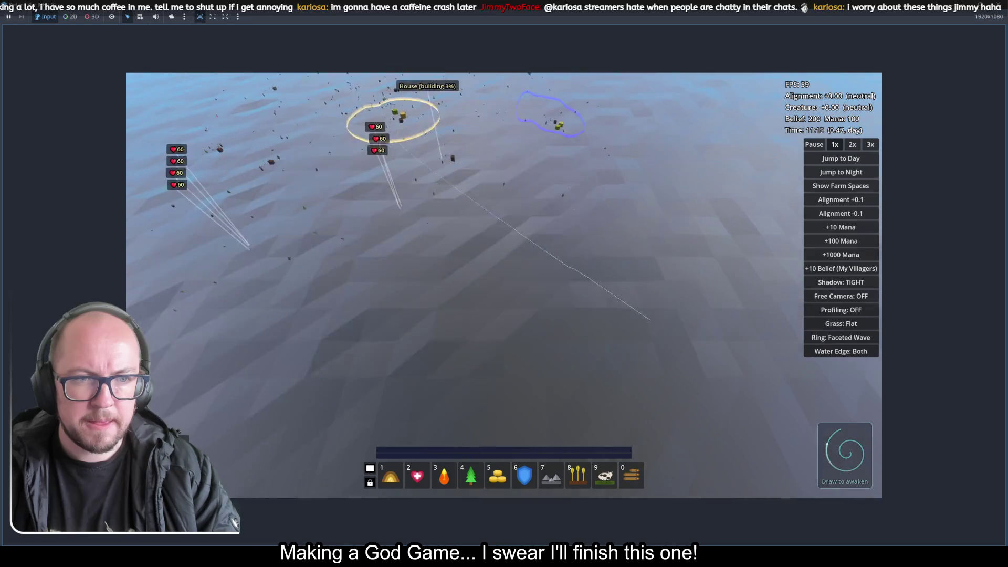
key(s)
key(d)
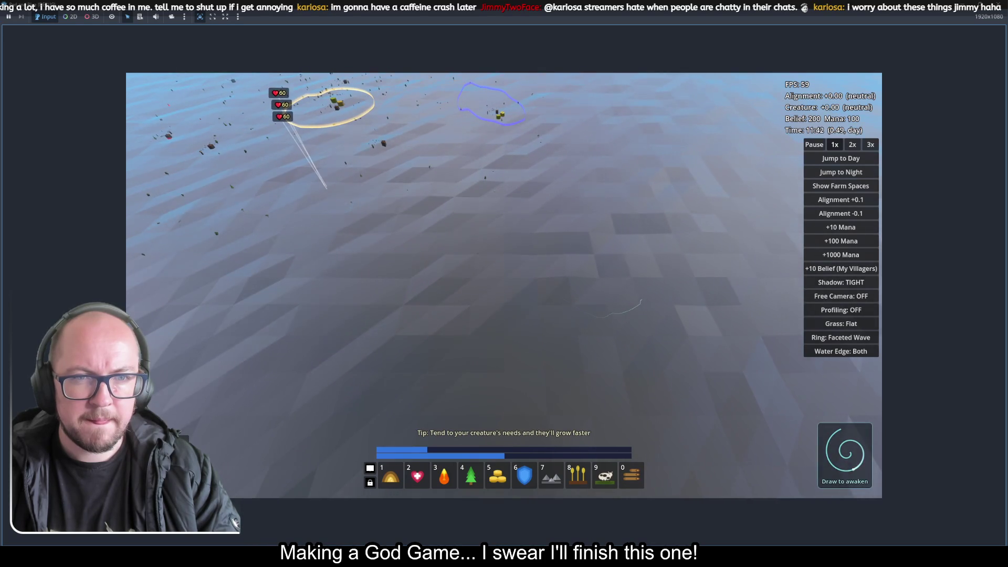
key(a)
key(w)
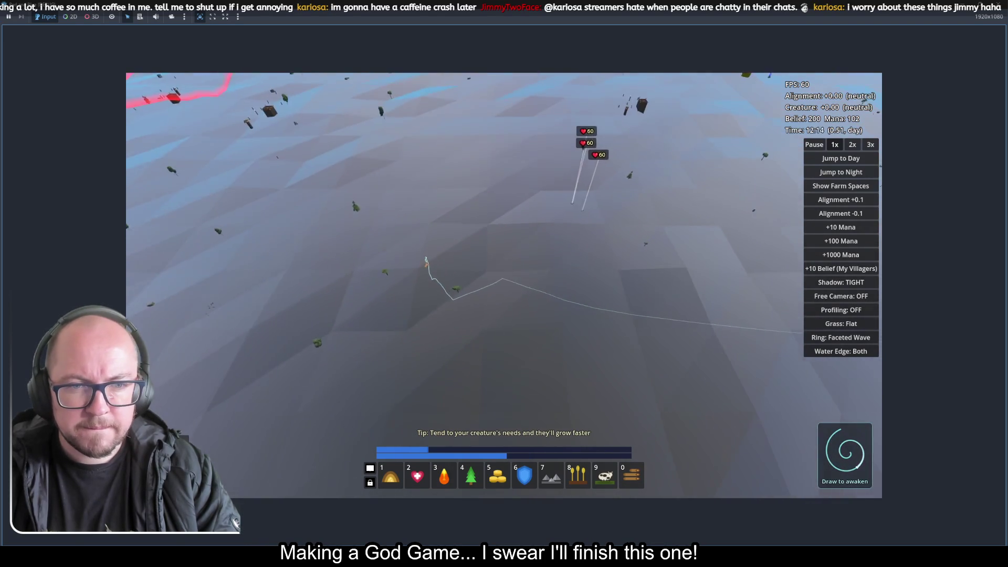
key(w)
key(d)
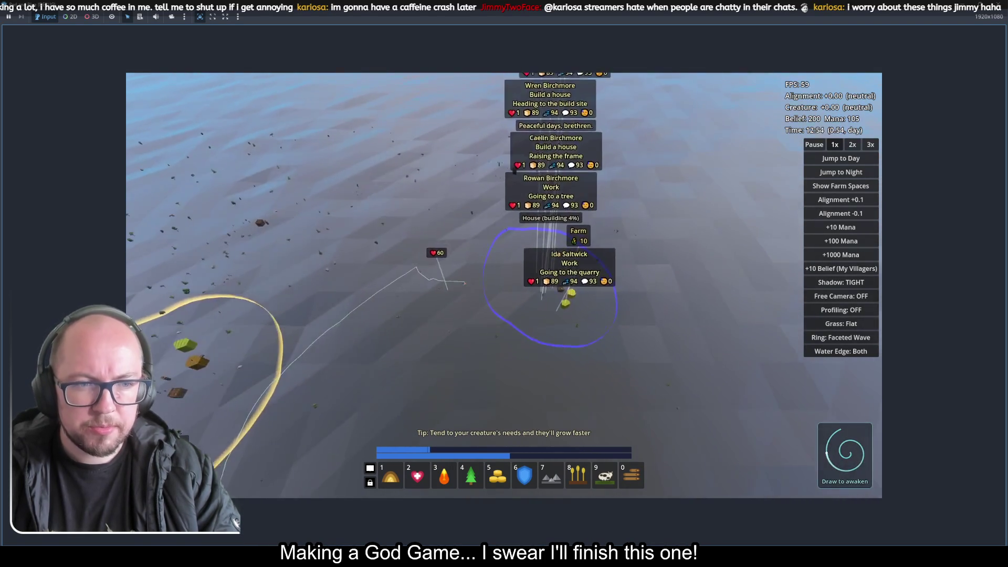
scroll(454, 334, up, 5)
key(w)
key(a)
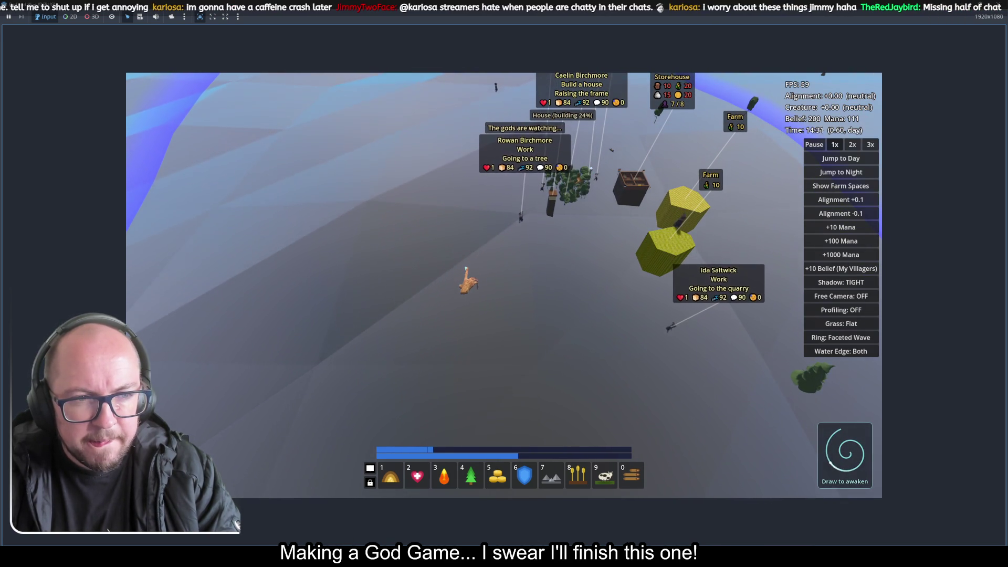
key(d)
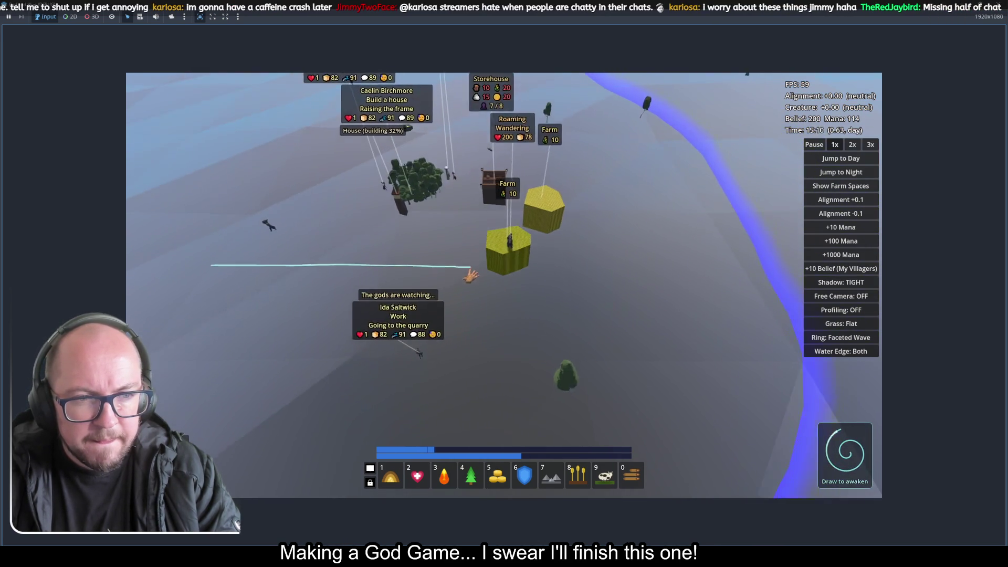
key(s)
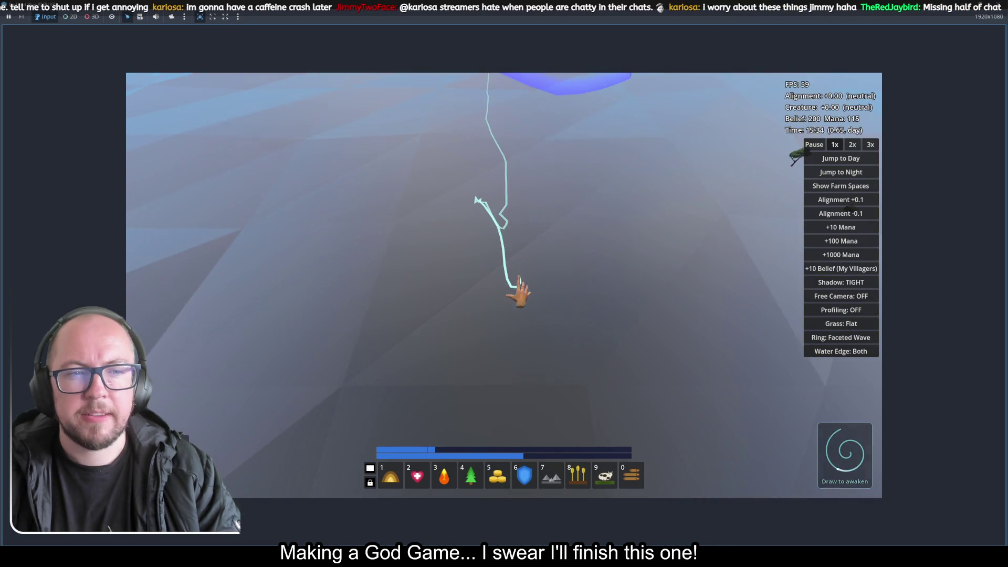
scroll(513, 268, up, 5)
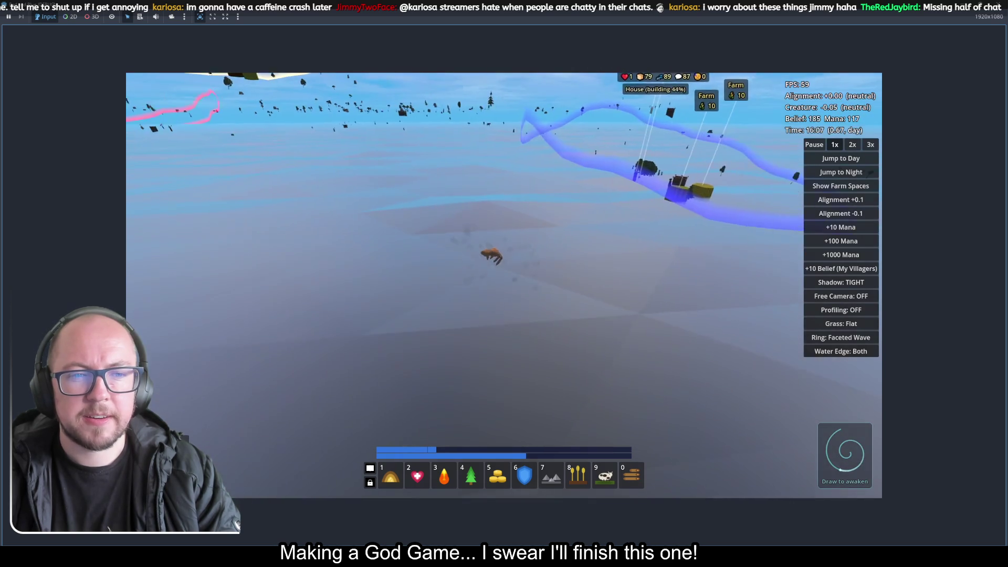
key(a)
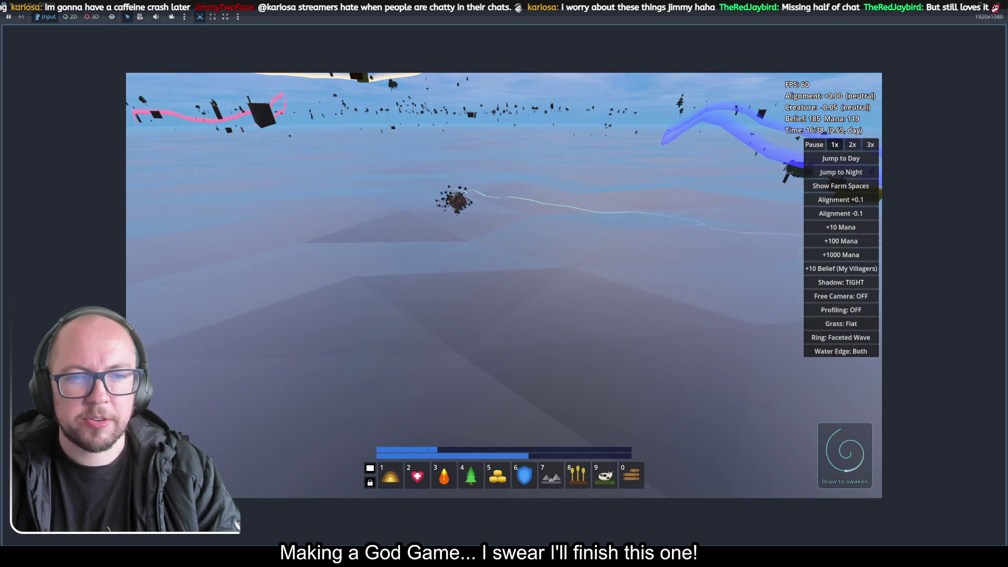
key(a)
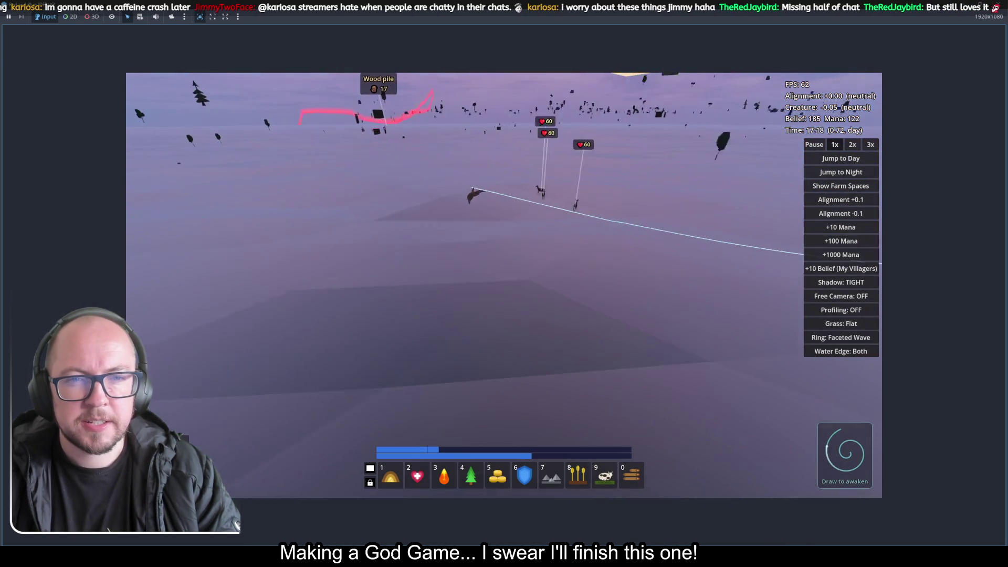
key(a)
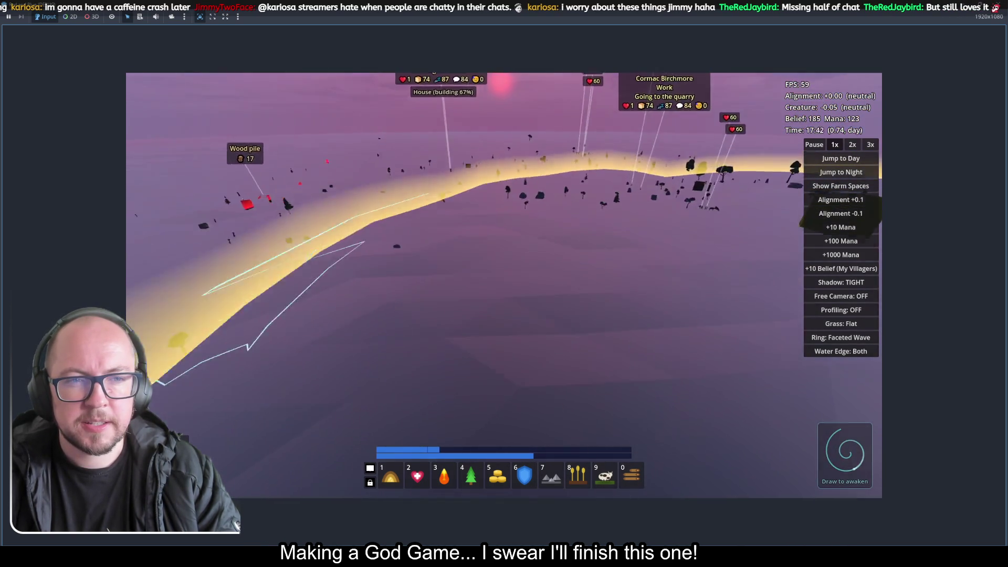
key(a)
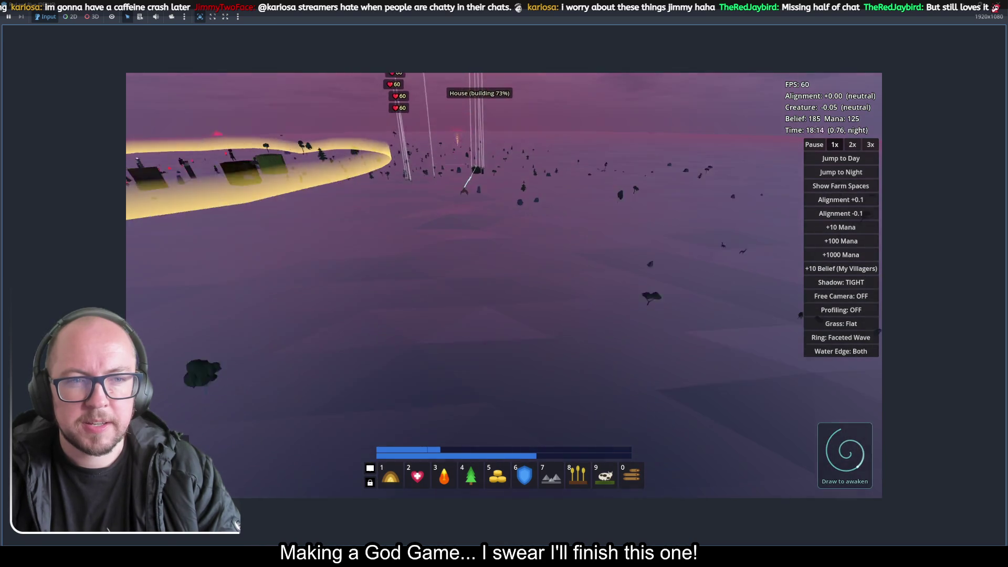
key(F8)
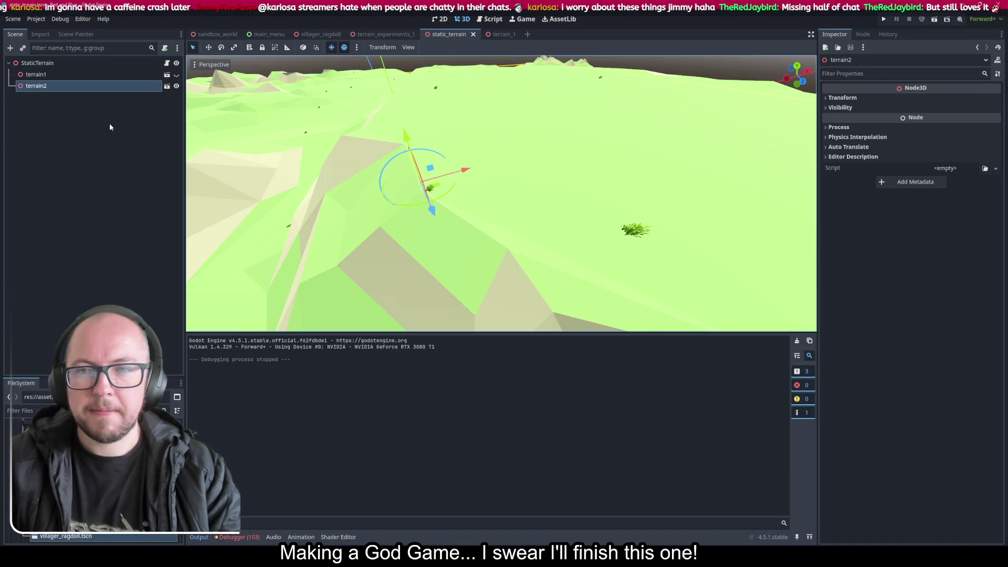
Step: Toggle terrain1 and terrain2 visibility back and forth to compare the two terrains
click(87, 74)
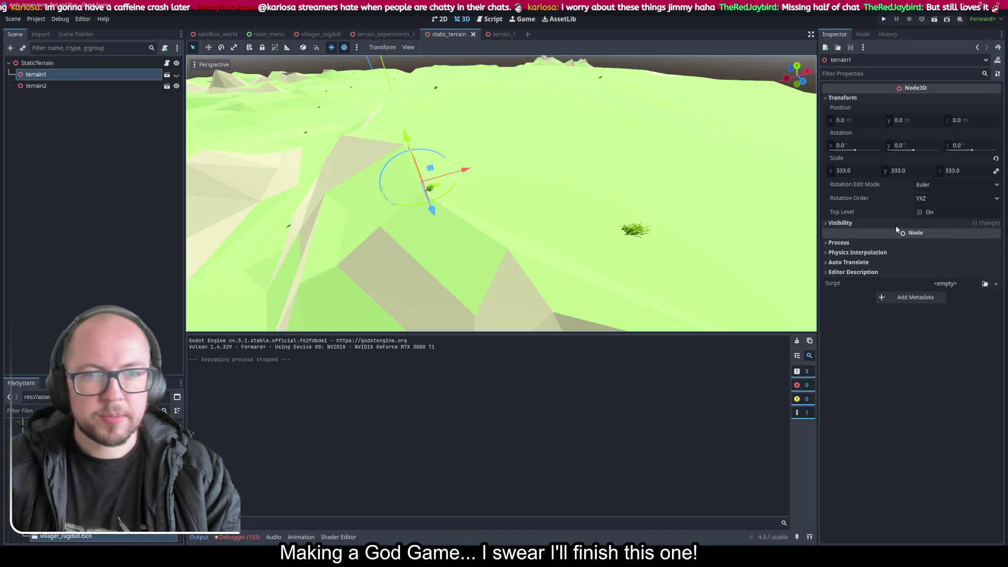
scroll(456, 198, down, 5)
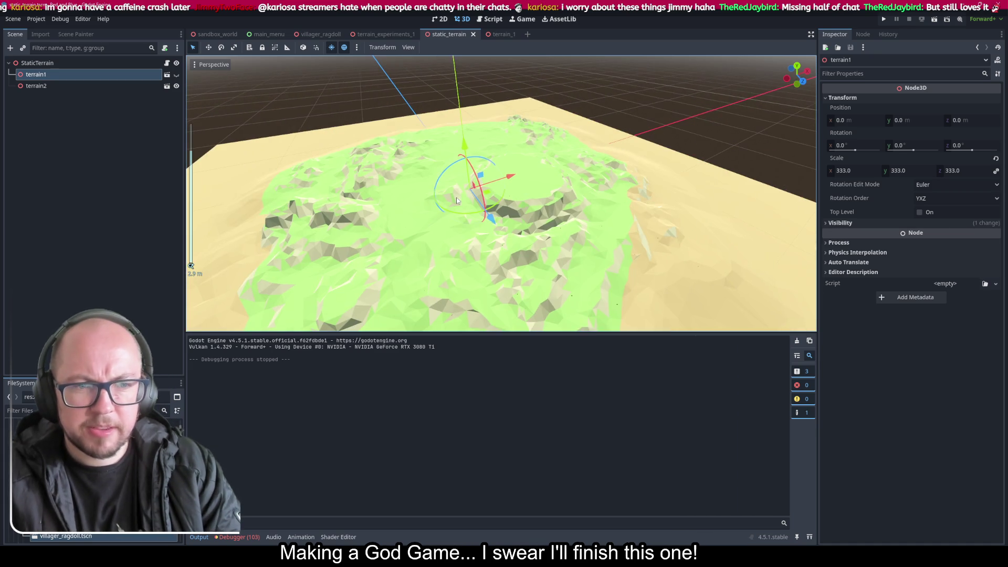
click(177, 86)
click(177, 87)
click(177, 74)
click(177, 87)
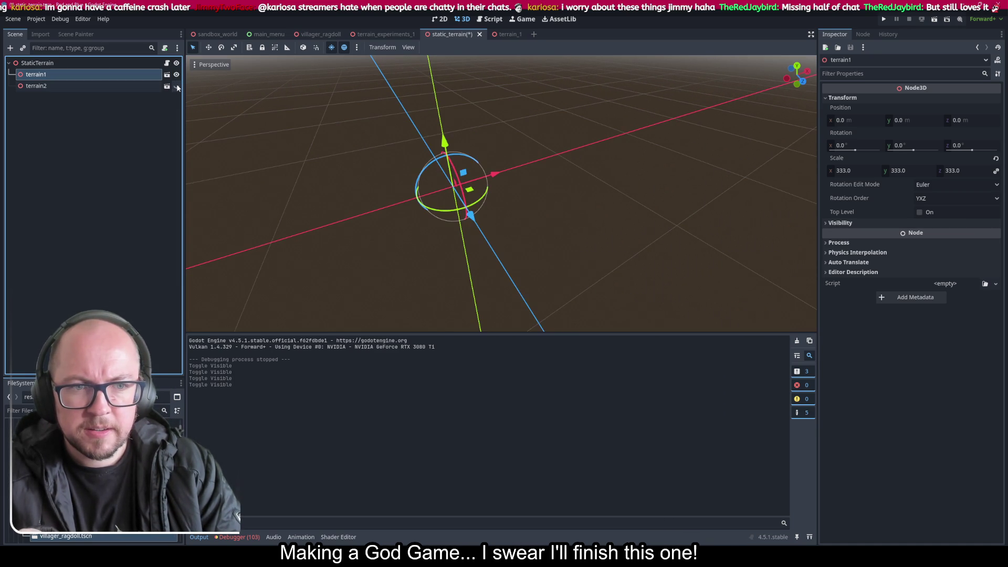
click(177, 86)
click(177, 75)
click(177, 74)
click(177, 86)
Step: Settle the terrains' visibility, save the static_terrain scene, and run the game
click(177, 86)
click(177, 75)
click(177, 76)
click(176, 84)
click(175, 84)
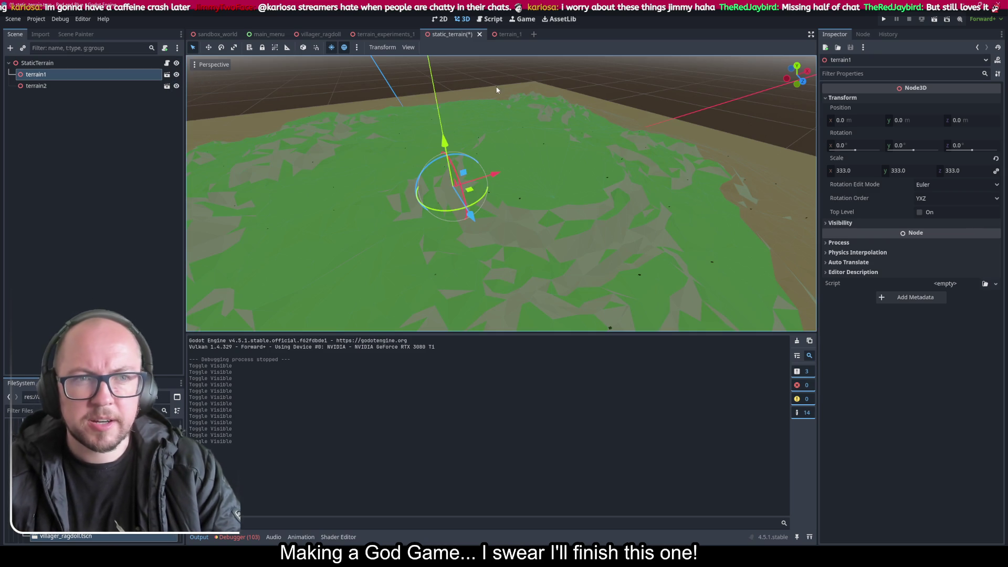
key(ctrl+s)
click(883, 21)
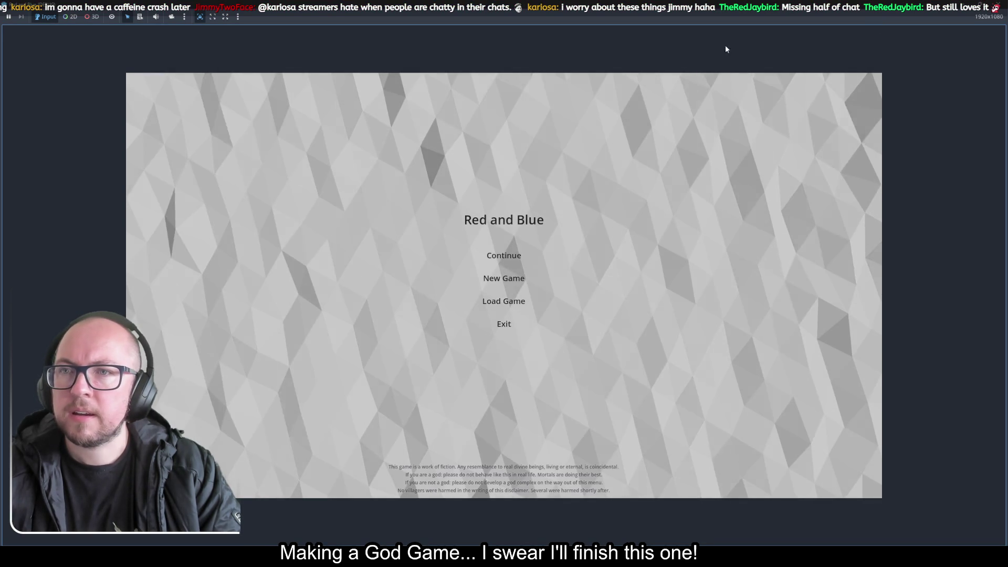
Step: Start a New Game to view the grassy terrain, then stop the run with F8
click(520, 278)
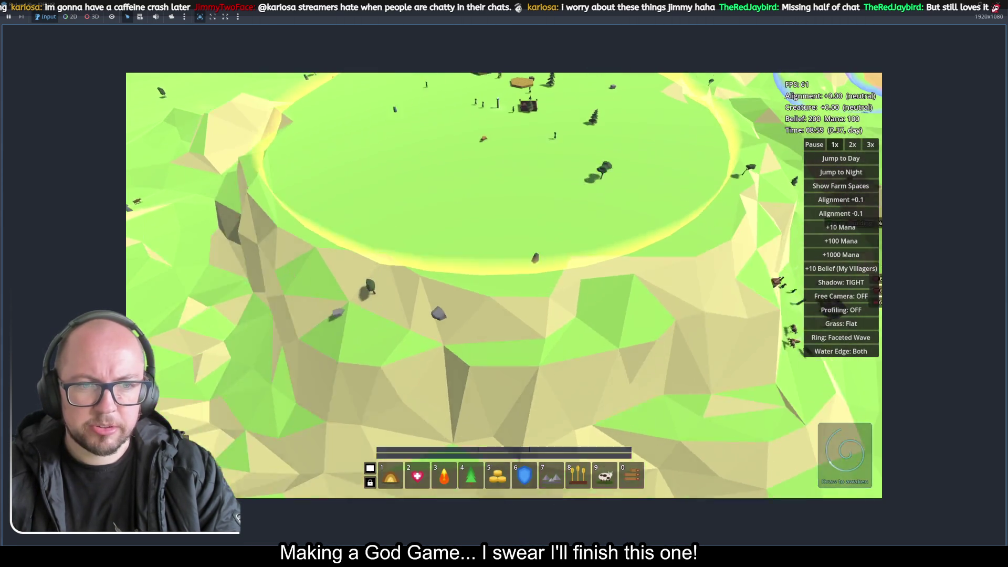
key(F8)
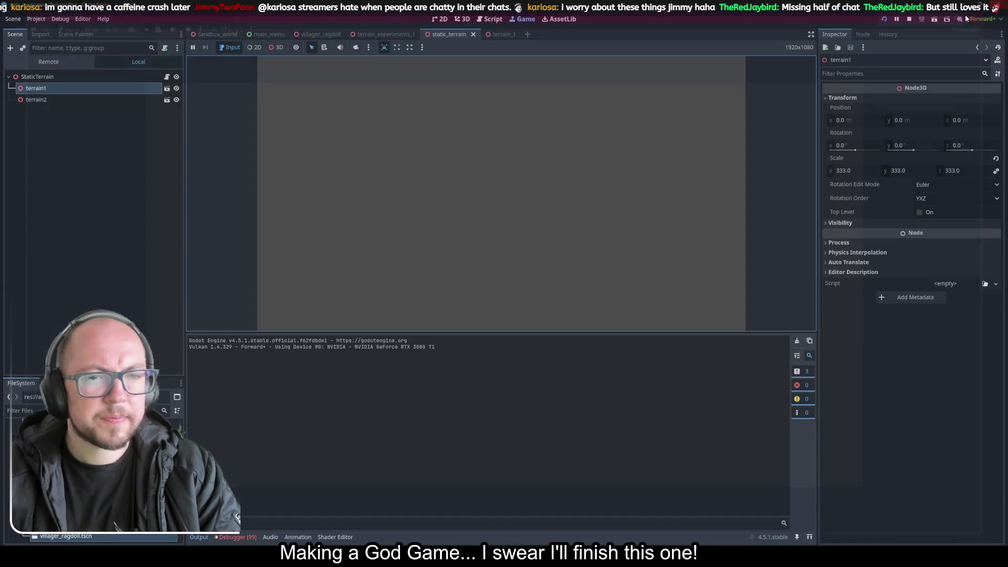
Step: Run the project again, start a New Game on the terrain, then stop with F8
click(94, 85)
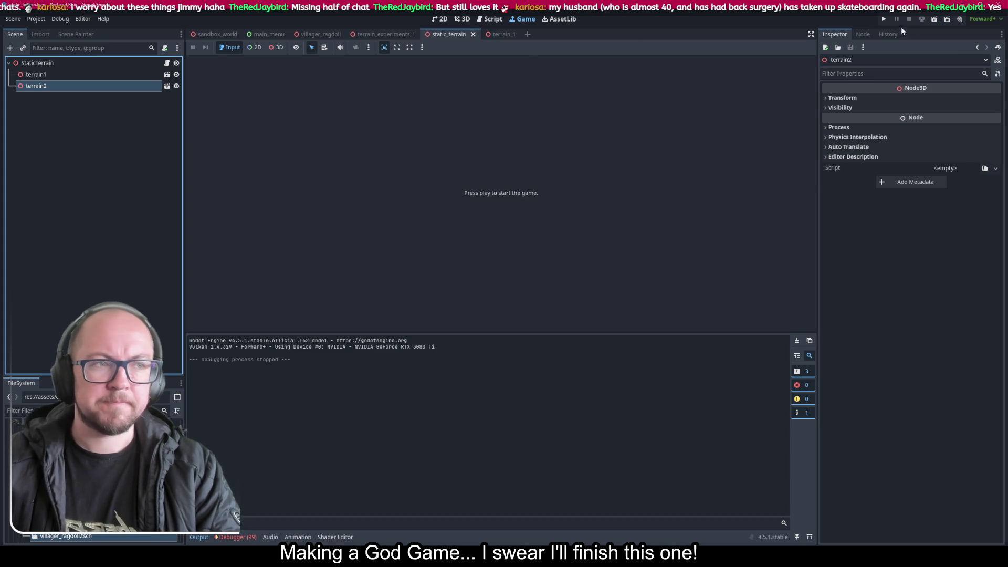
click(884, 20)
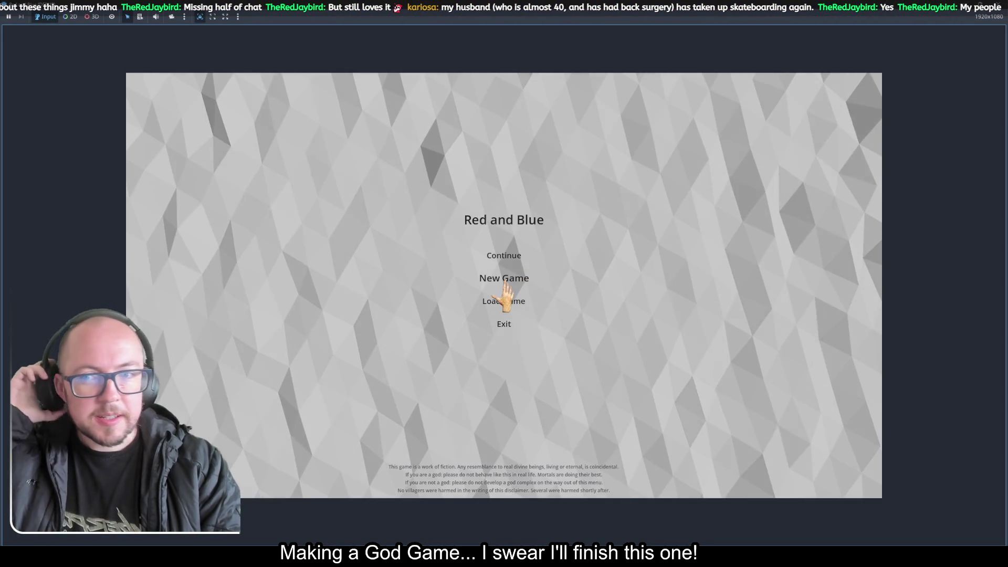
click(505, 283)
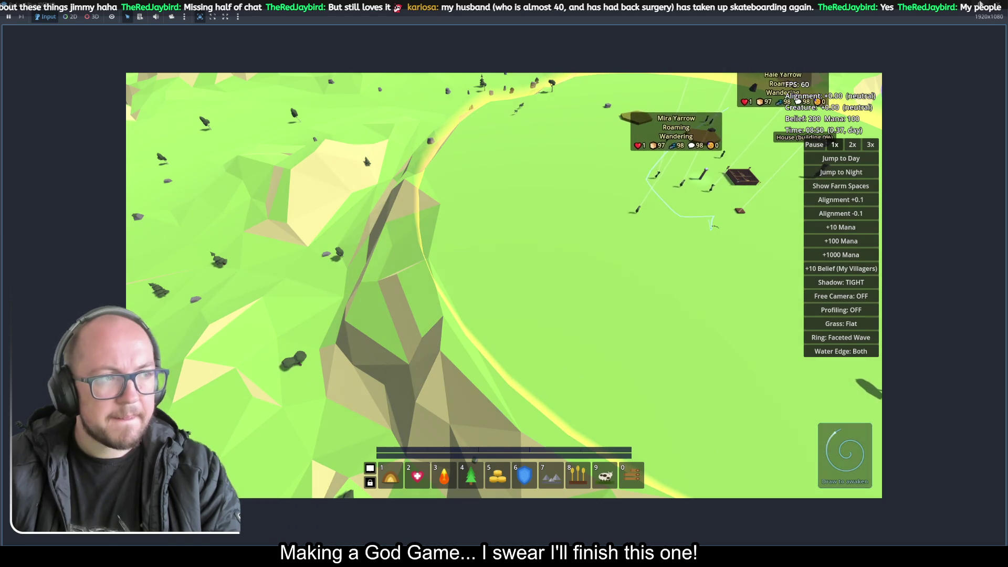
key(F8)
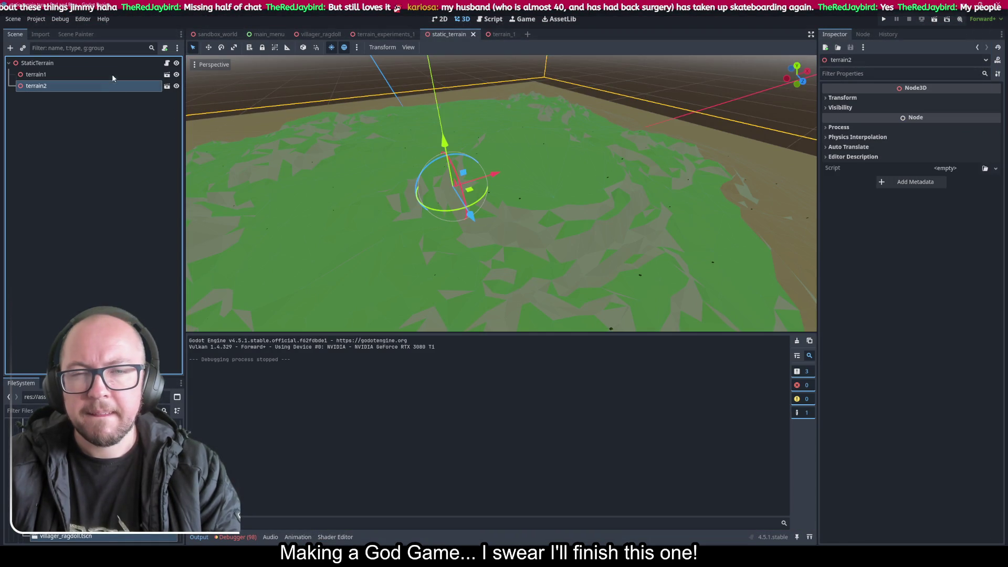
Step: Toggle terrain1 and terrain2 visibility so terrain2 ends hidden, then relaunch the game
click(114, 73)
click(74, 87)
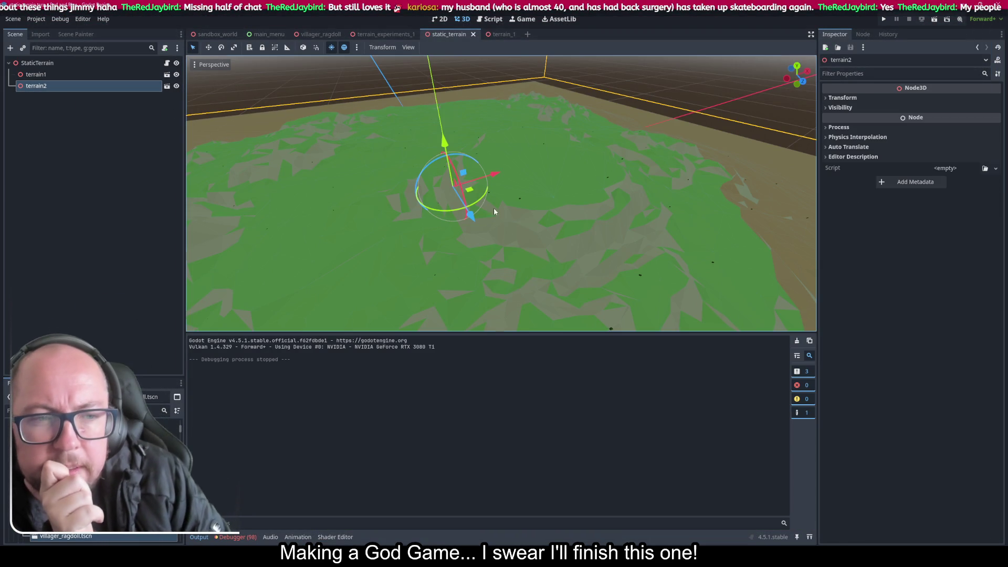
click(176, 74)
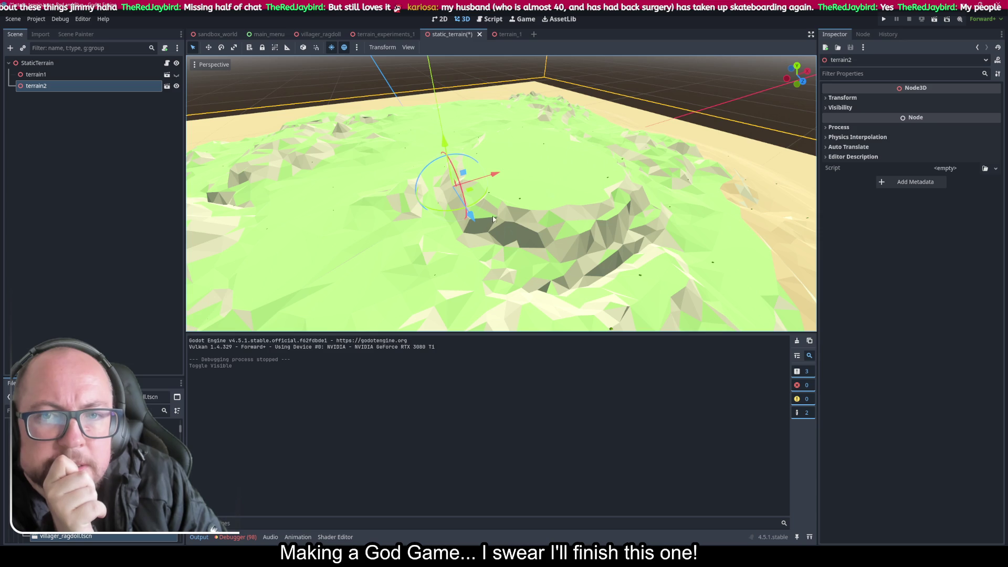
click(177, 87)
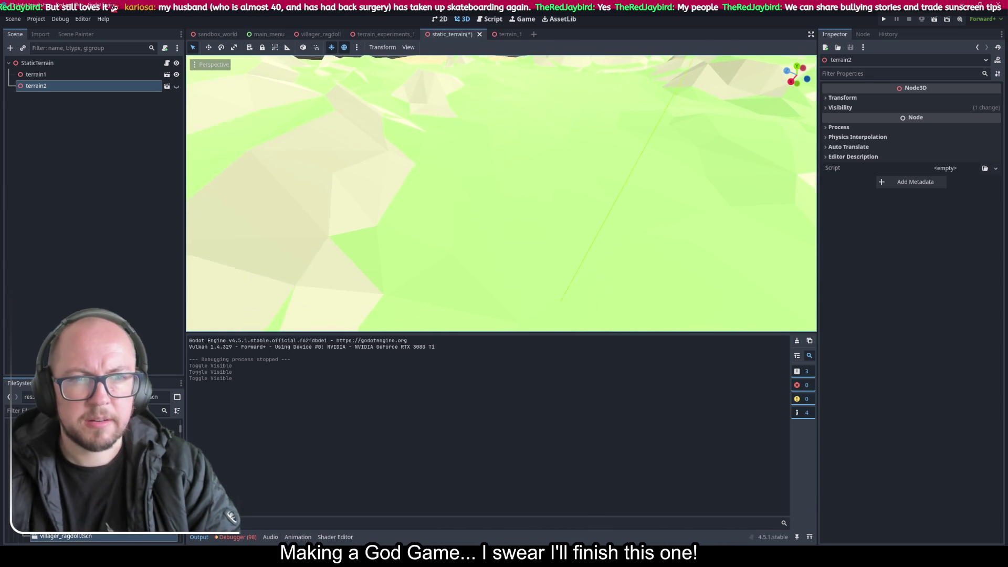
click(887, 19)
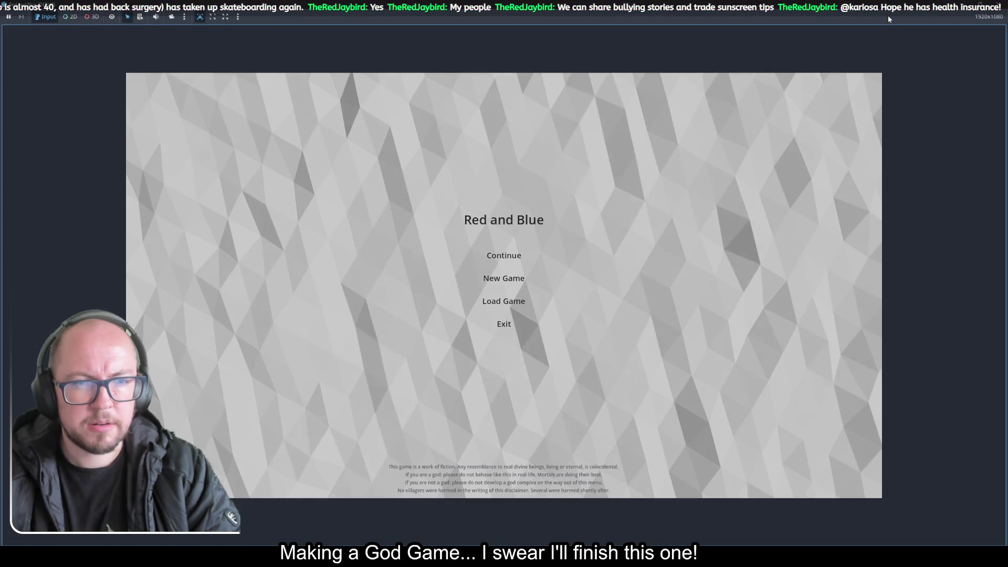
Step: Start a new game on terrain1; it breaks on the get_nodes_in_group null error in creature.gd
click(489, 286)
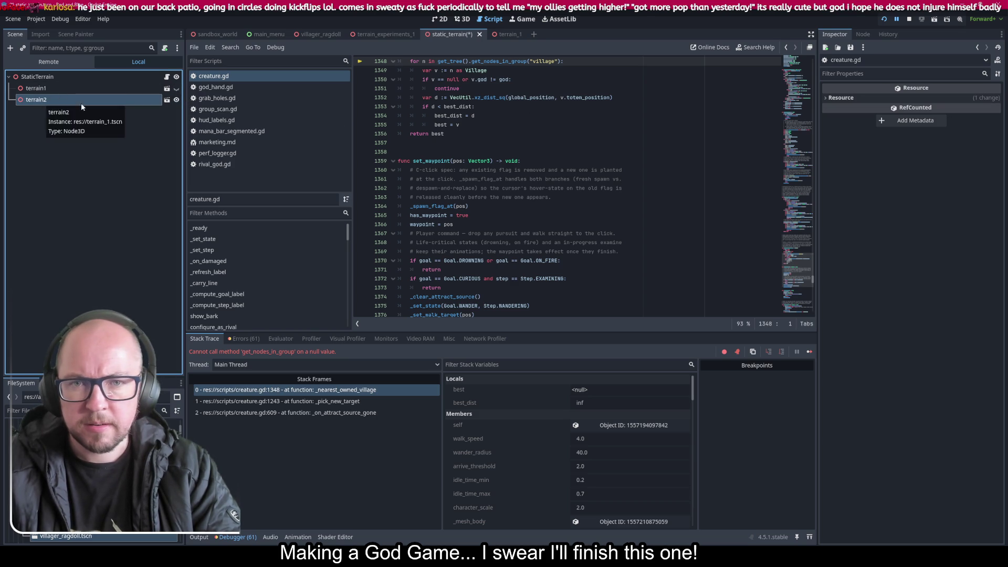
Step: Inspect terrain1's transform to confirm its 333.0 x scale, and save the static_terrain scene
click(880, 97)
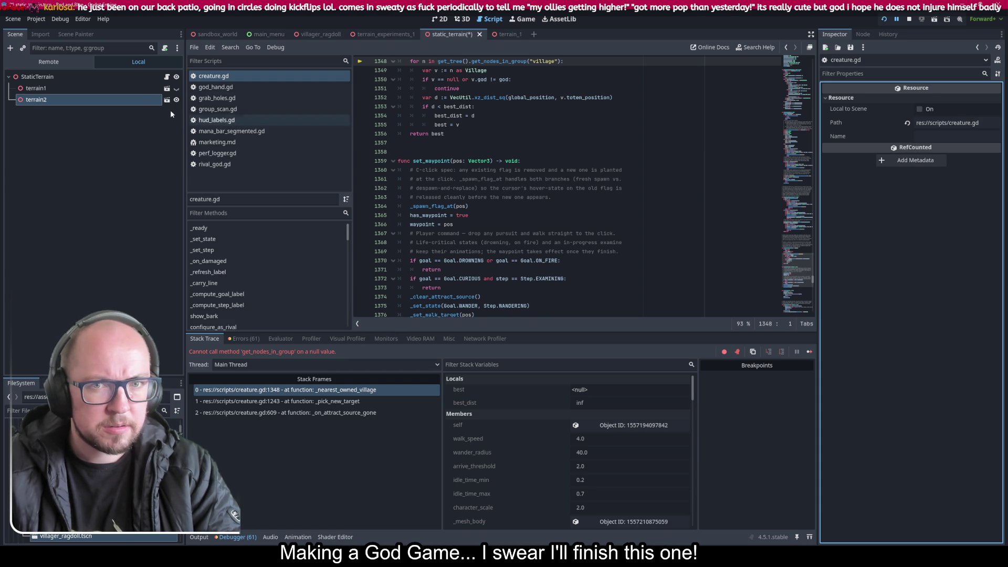
click(105, 88)
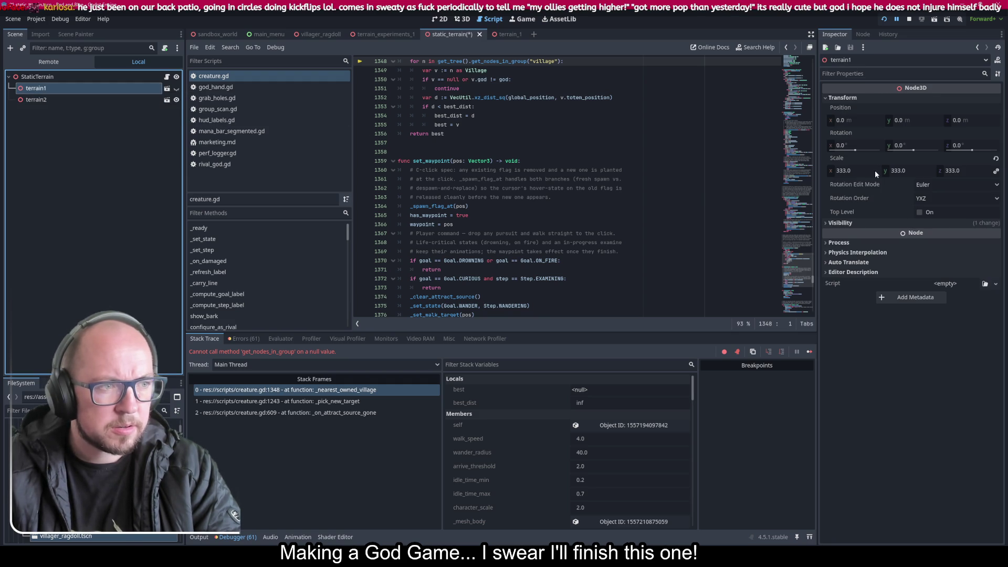
click(875, 171)
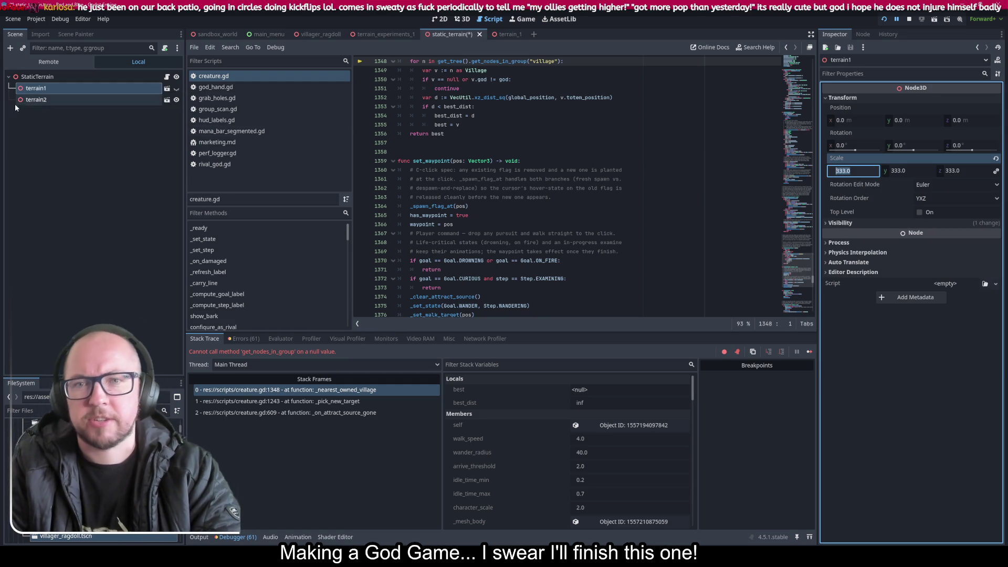
key(ctrl+s)
Step: Set terrain2's Scale x to 333.0, save the scene, and relaunch the game
click(35, 100)
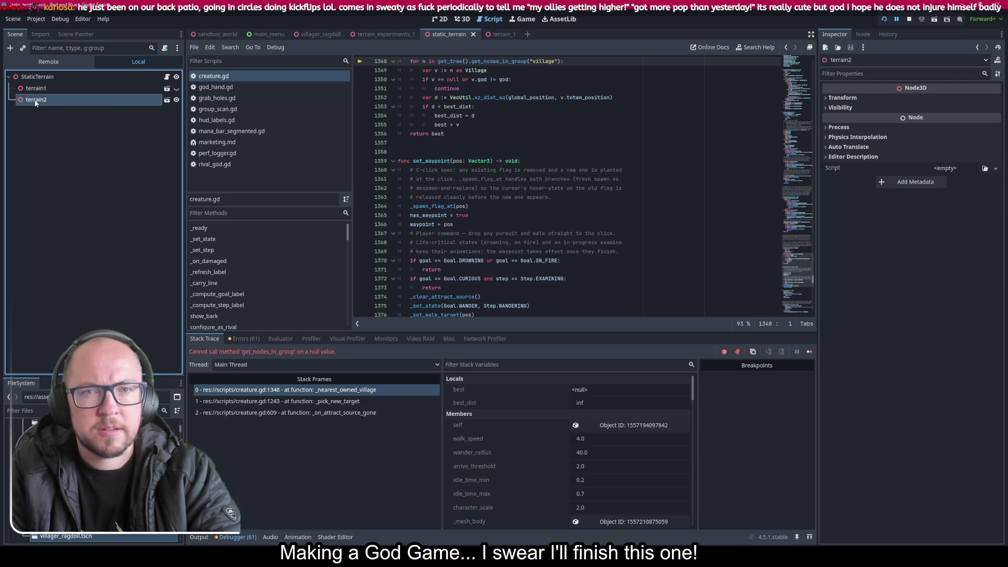
click(876, 98)
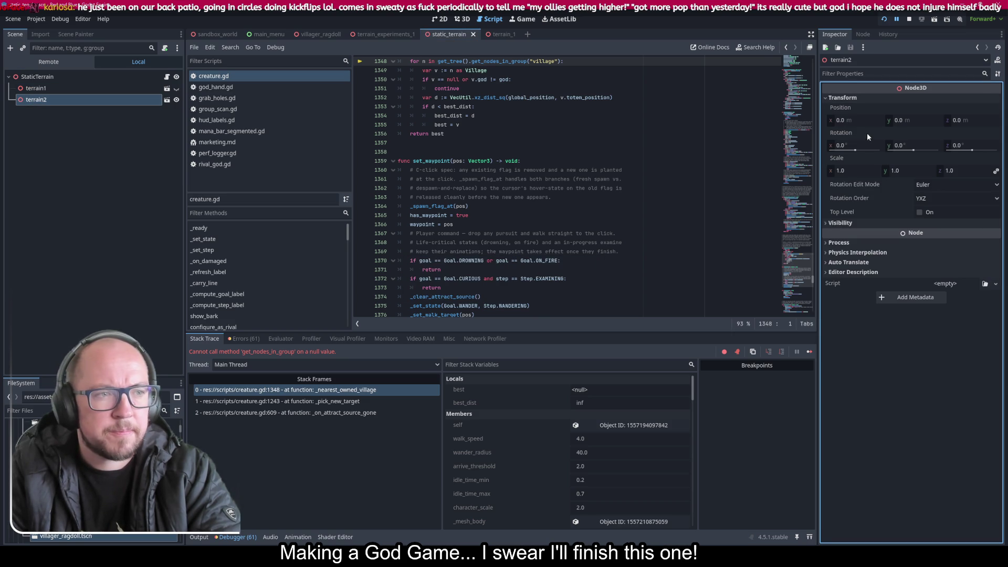
click(866, 169)
text(333.0)
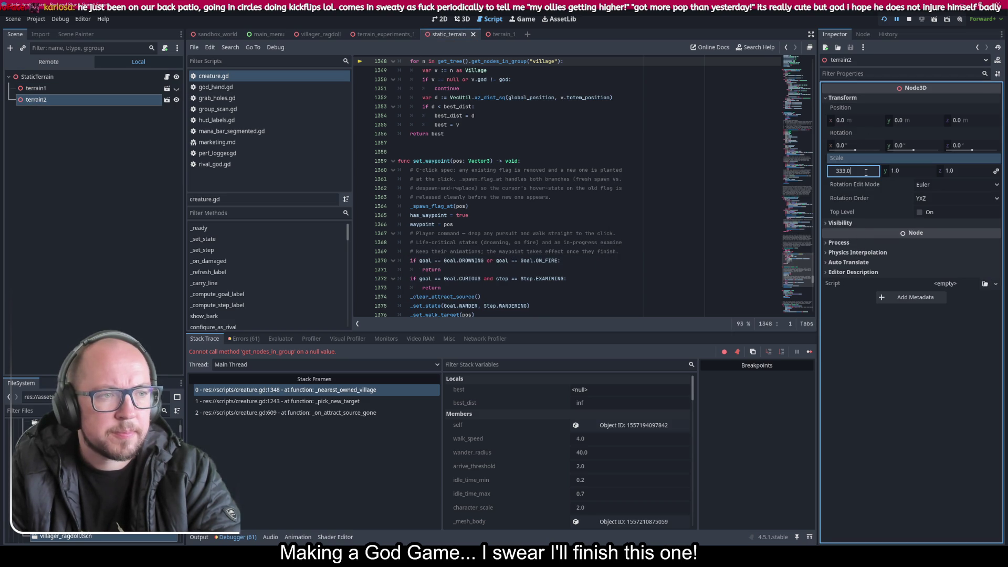
key(ctrl+s)
click(883, 19)
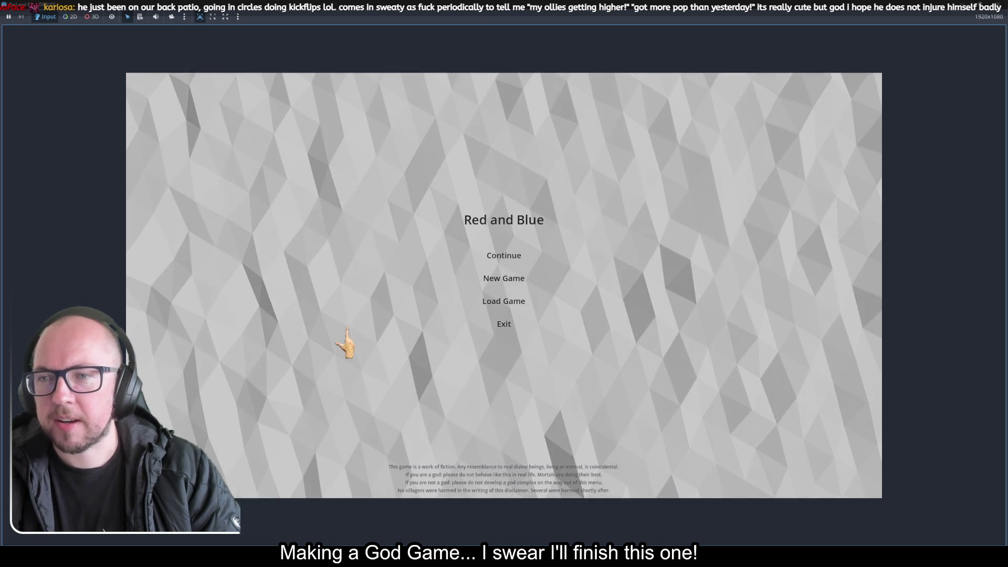
Step: Start a new game to inspect the rescaled terrain2, then stop the run with F8
click(505, 281)
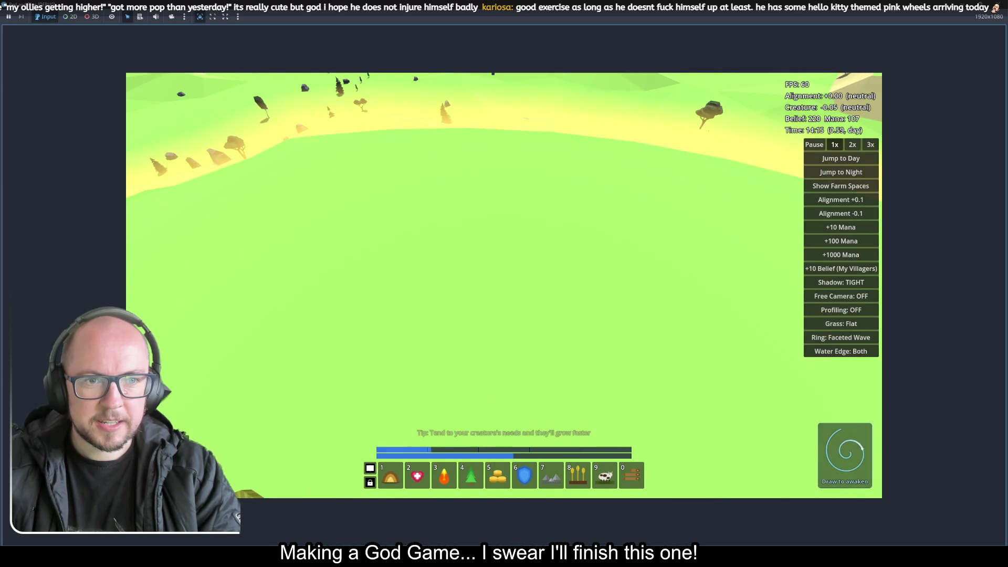
key(F8)
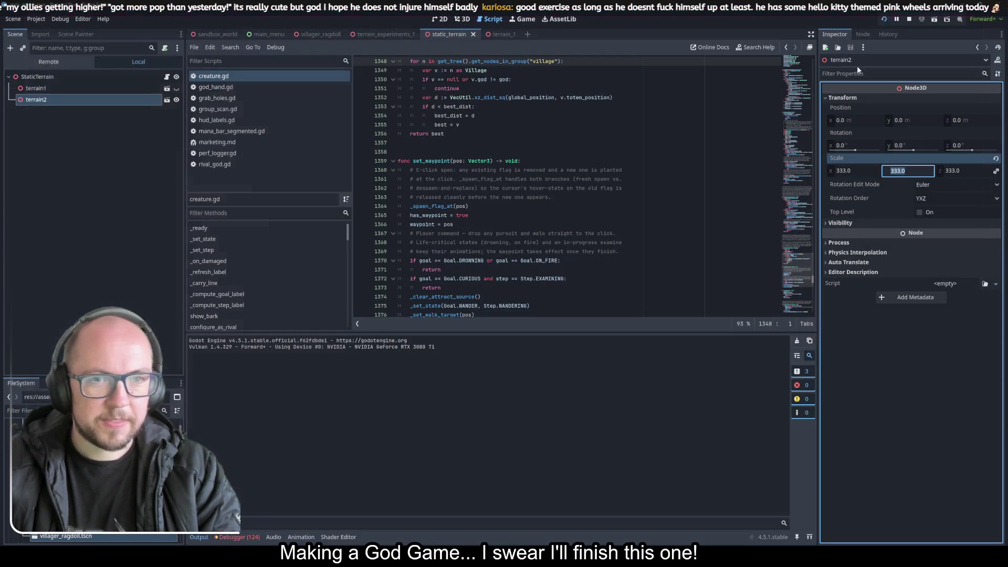
Step: Delete the SimpleGrassTextured node from the terrain_1 scene and save
click(502, 35)
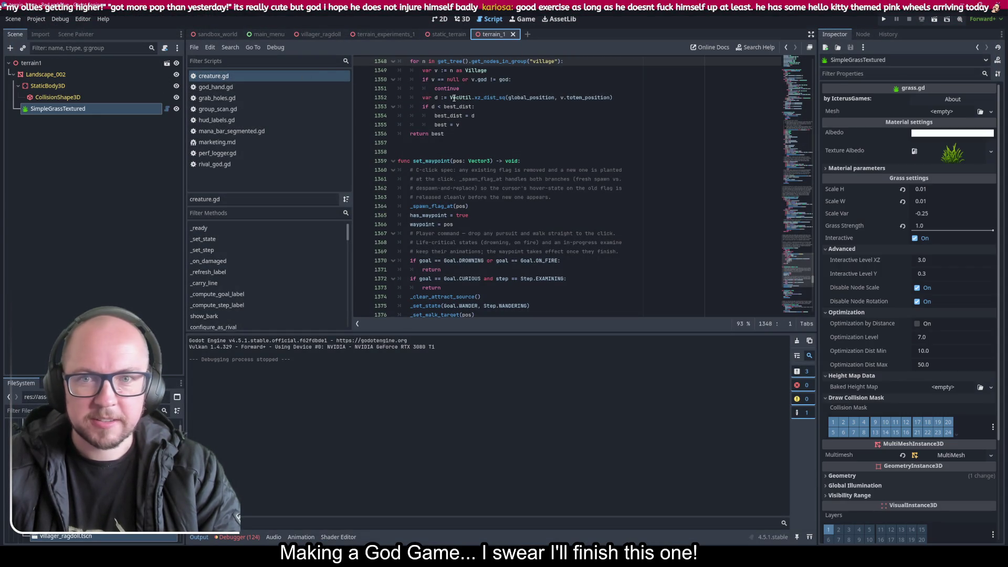
right_click(109, 108)
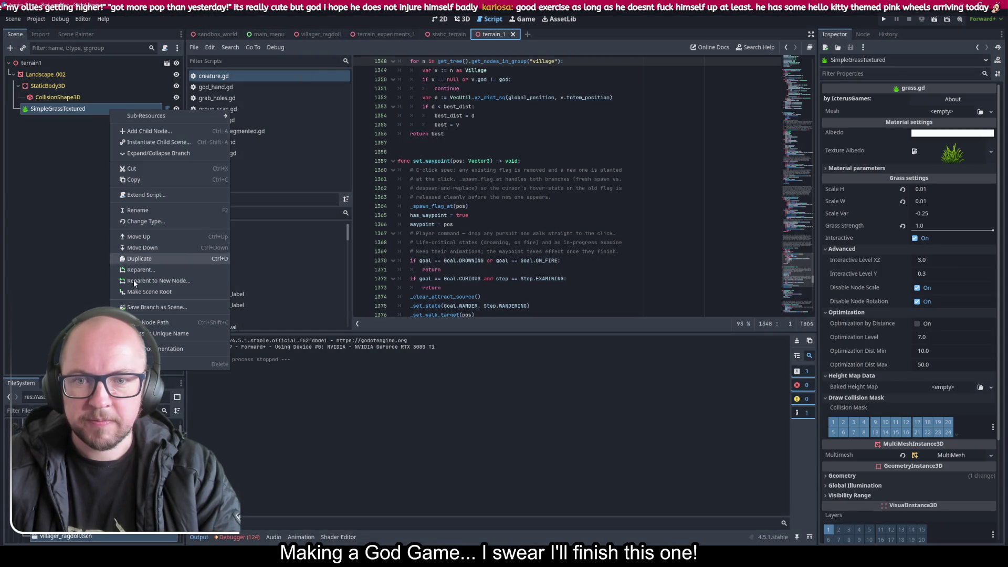
click(168, 364)
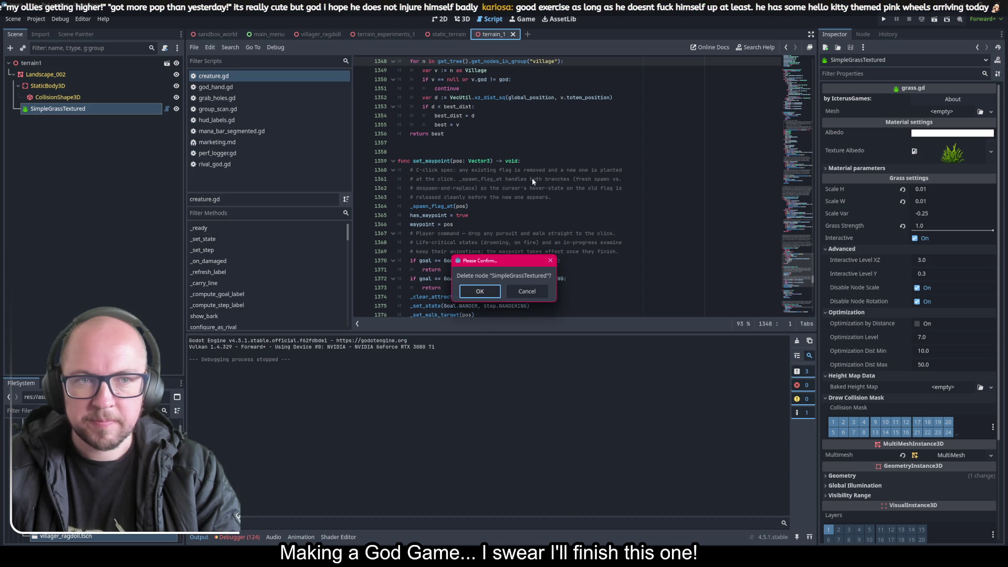
click(478, 292)
key(ctrl+s)
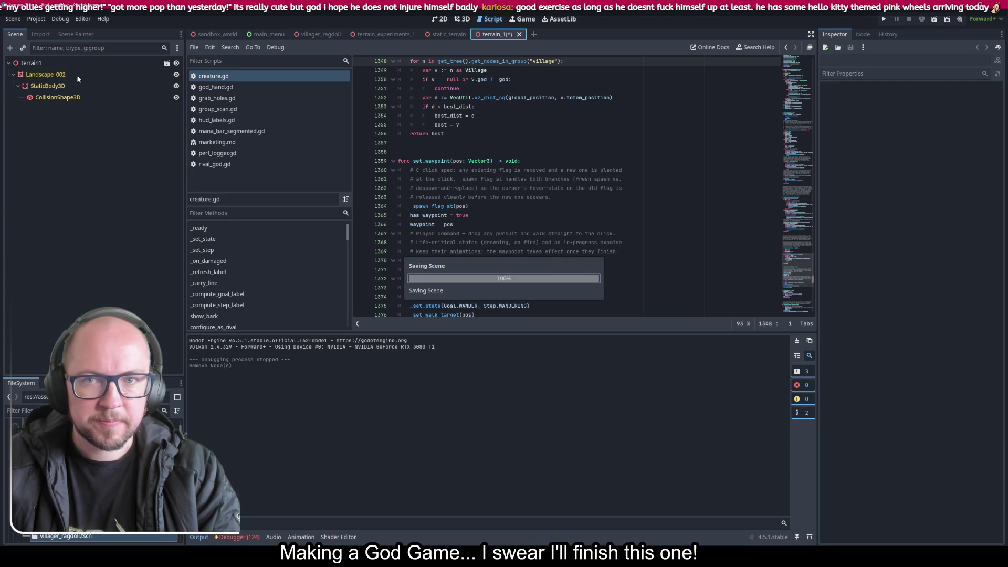
Step: Scale Landscape_002 to 333 on every axis, save, and view the terrain in 3D
click(69, 75)
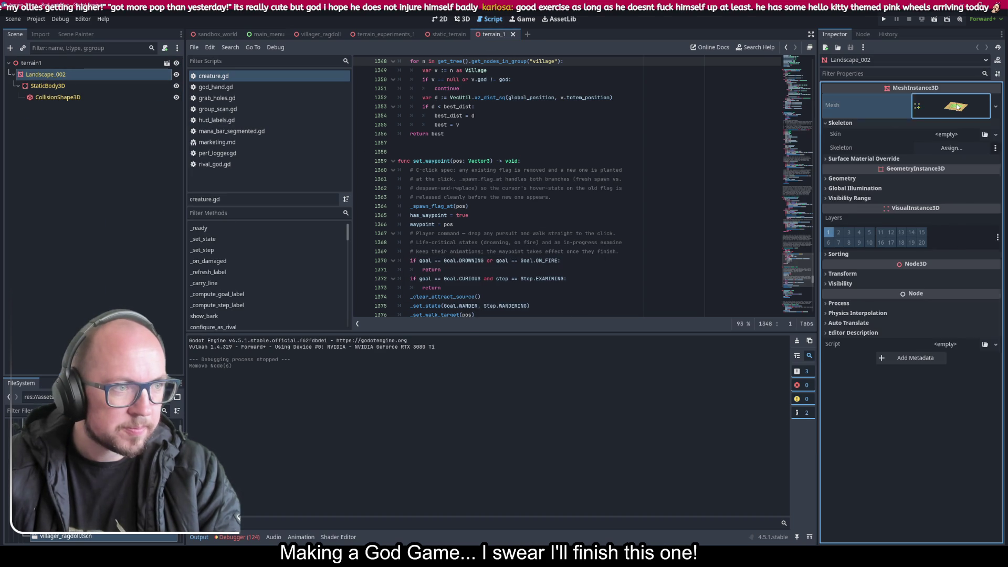
click(957, 106)
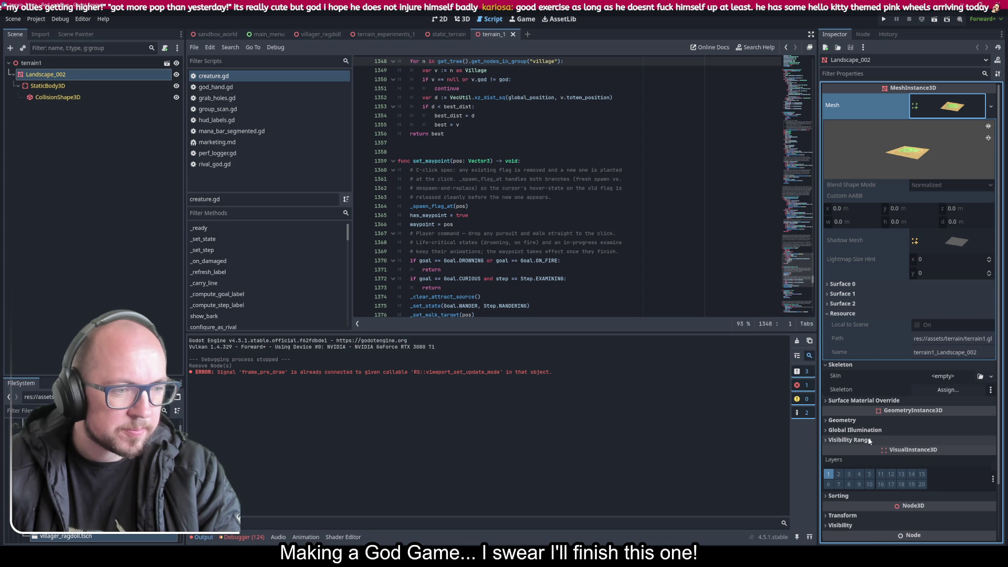
click(842, 515)
scroll(864, 426, down, 3)
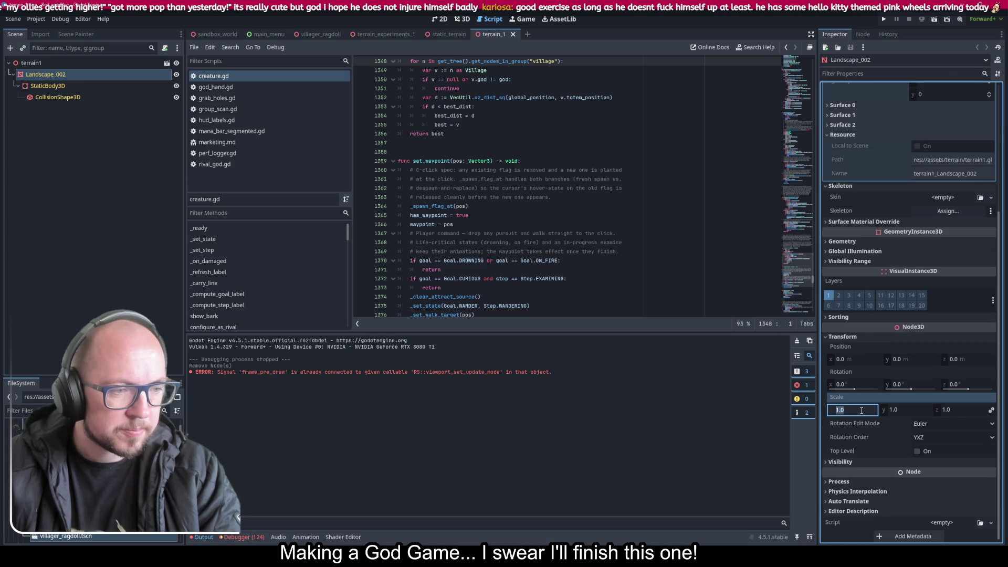
text(333)
key(ctrl+s)
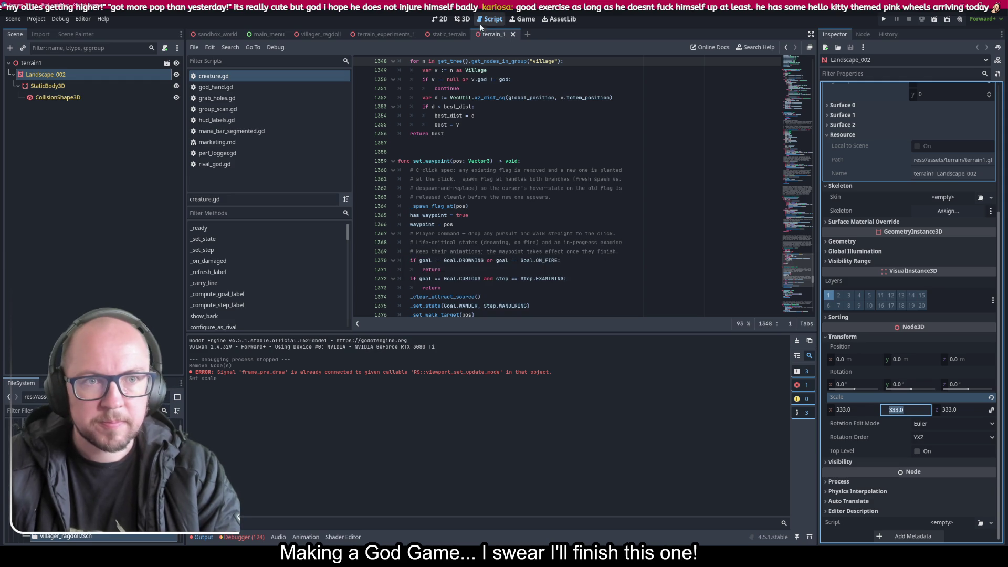
click(462, 18)
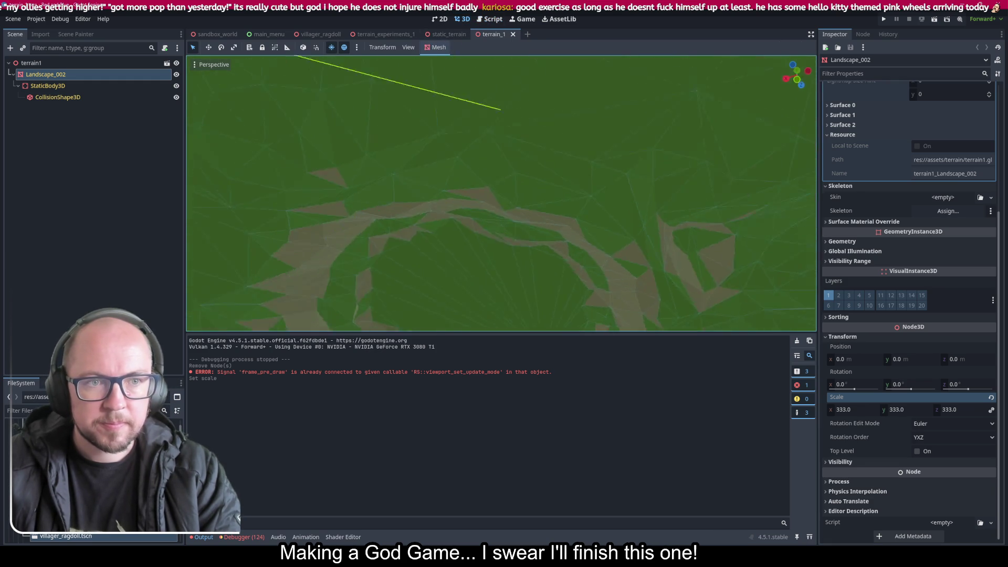
scroll(501, 193, up, 3)
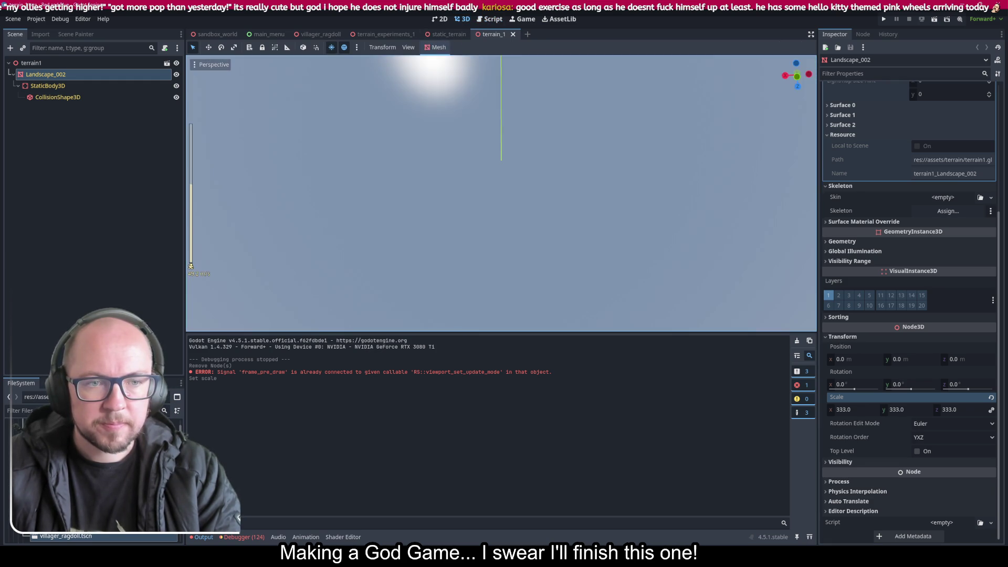
key(s)
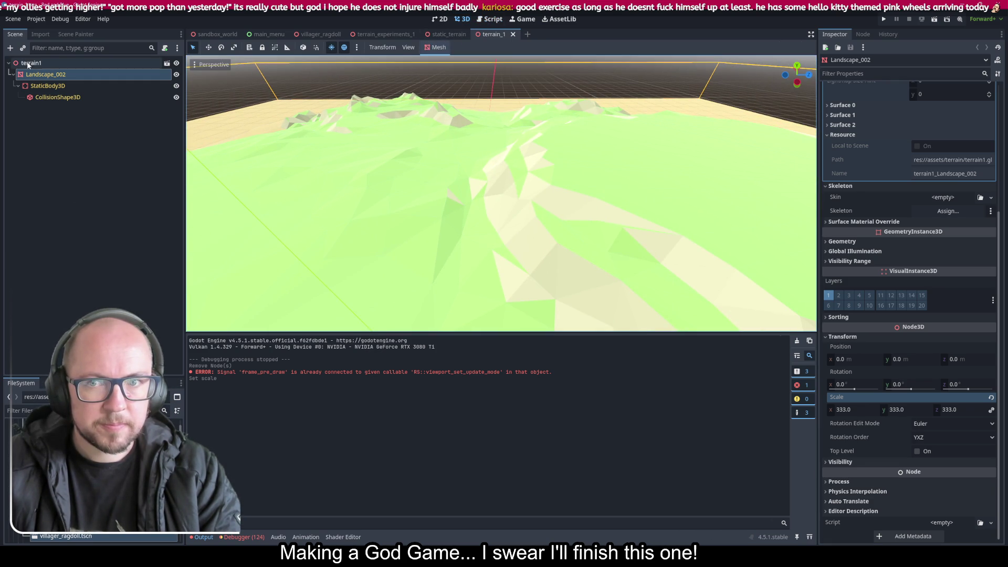
right_click(44, 76)
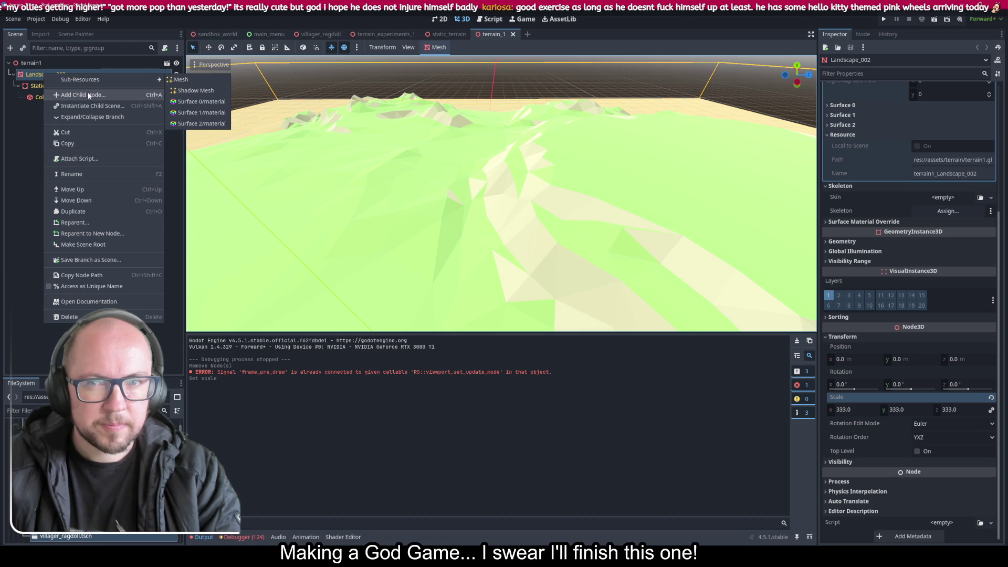
Step: Add a SimpleGrassTextured child under Landscape_002 and airbrush a sparse strip of grass onto the terrain
click(87, 94)
double_click(293, 220)
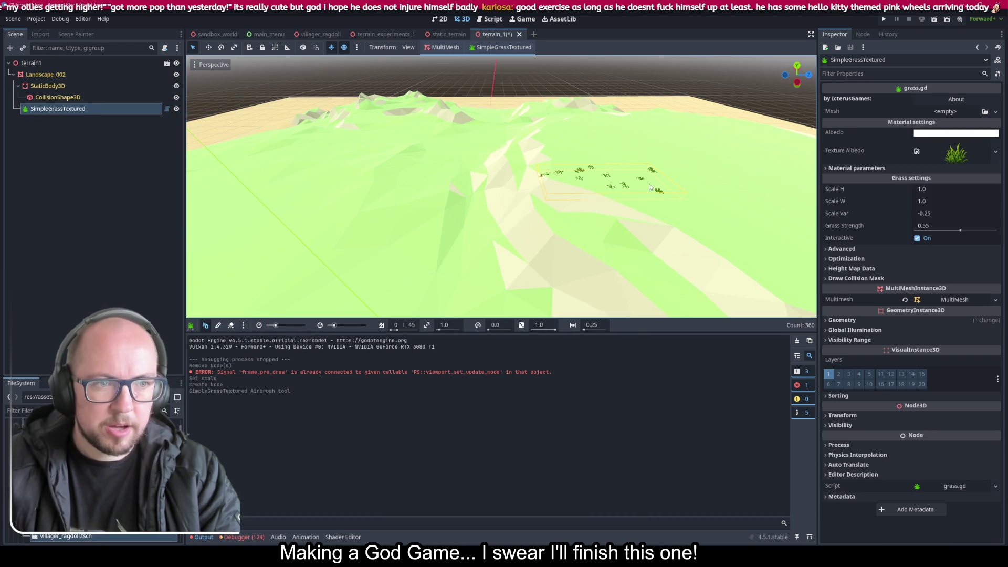
scroll(452, 214, up, 5)
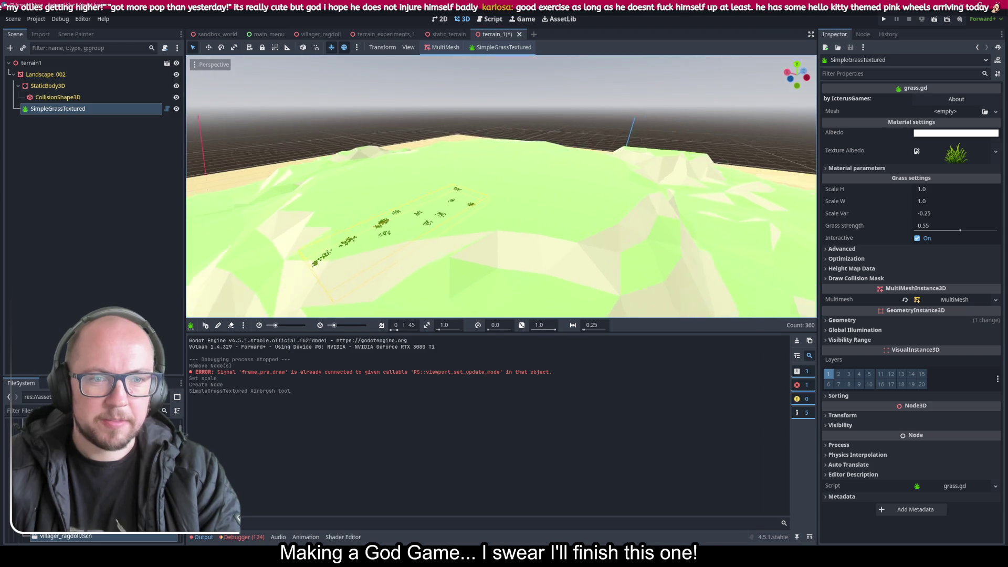
drag(400, 209, 548, 172)
click(55, 97)
click(72, 111)
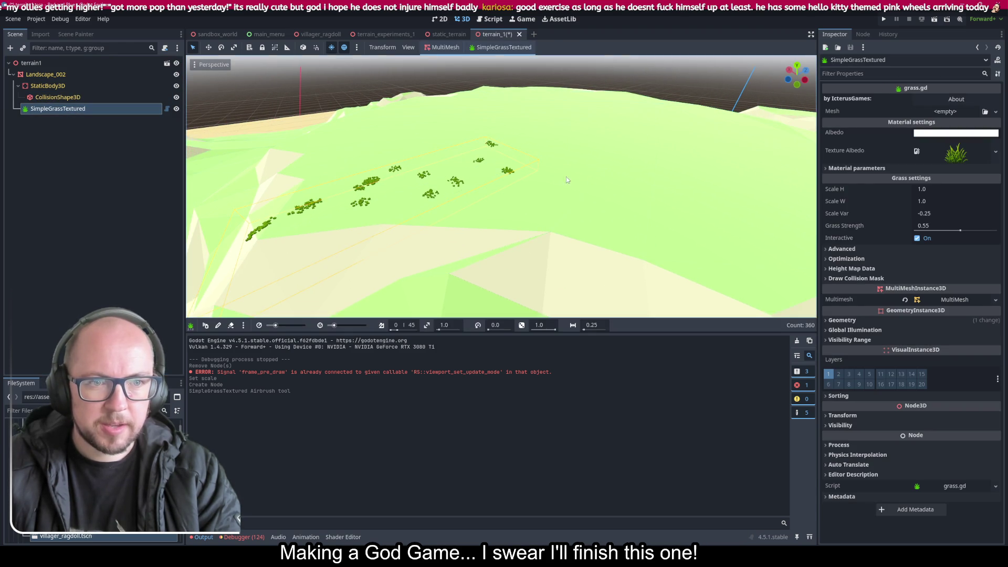
click(530, 173)
click(58, 108)
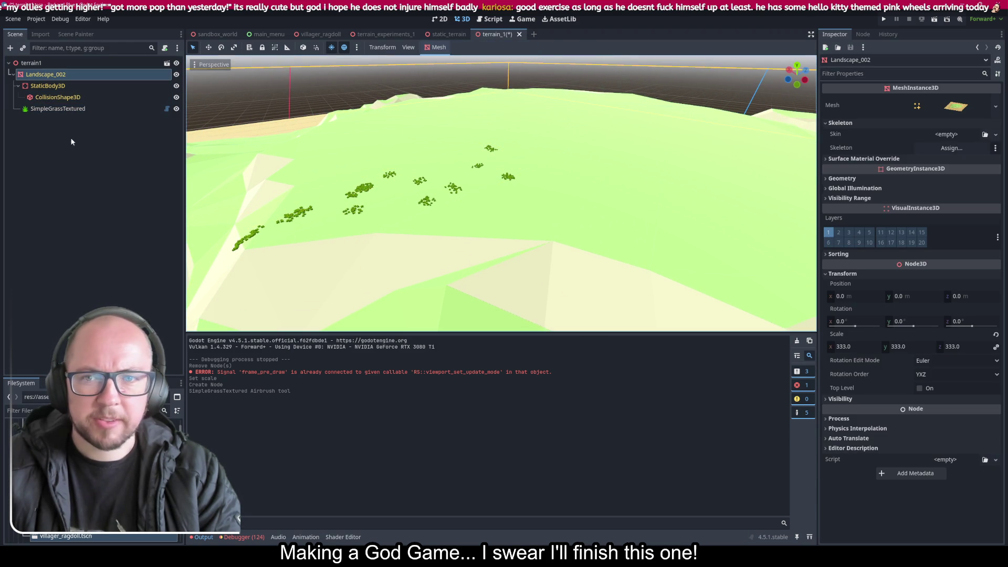
Step: Save the scene, then undo the grass painting
key(ctrl+s)
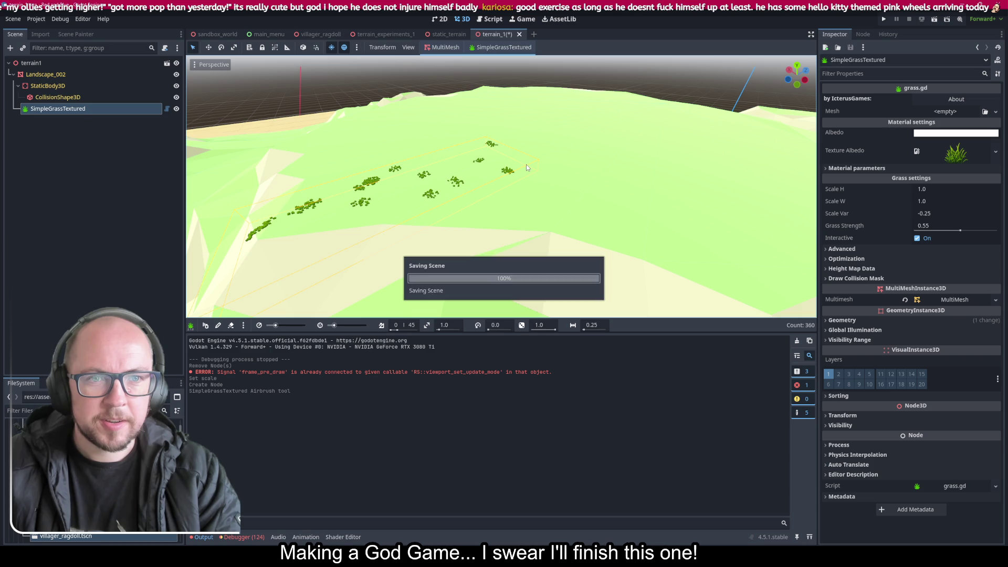
click(616, 177)
key(ctrl+z)
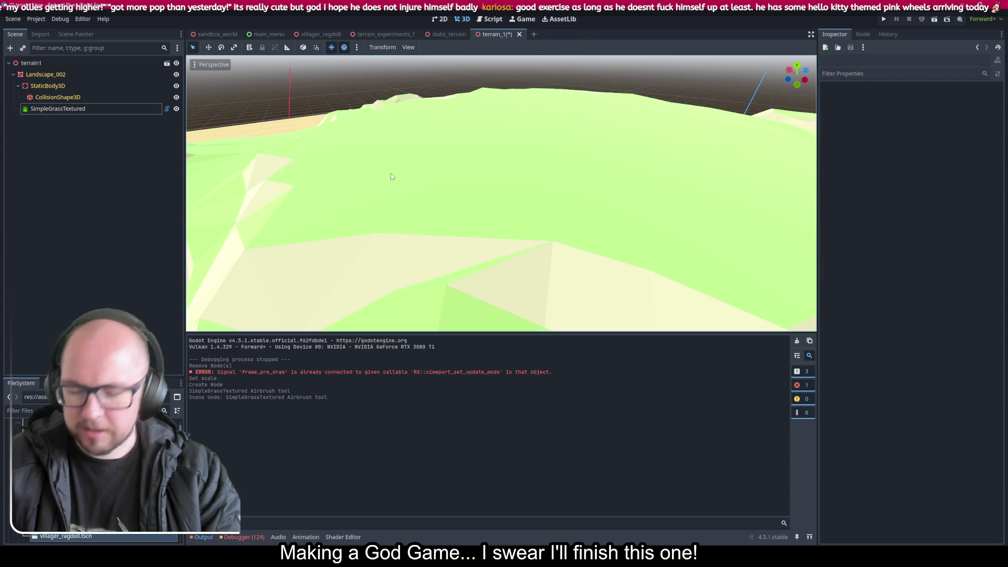
Step: Undo the old grass node and add a fresh SimpleGrassTextured child under Landscape_002
key(ctrl+z)
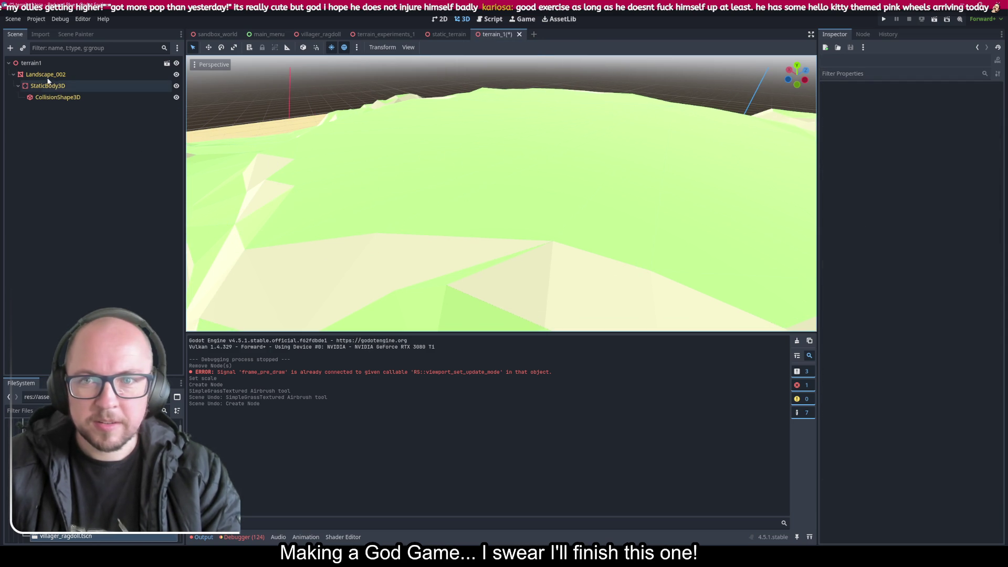
right_click(47, 74)
click(73, 92)
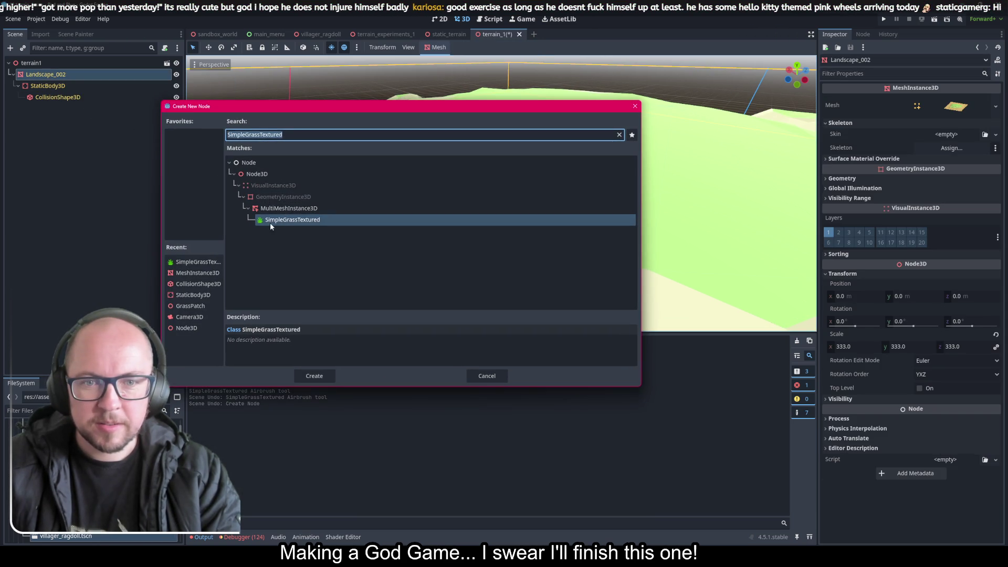
double_click(270, 223)
drag(511, 185, 459, 160)
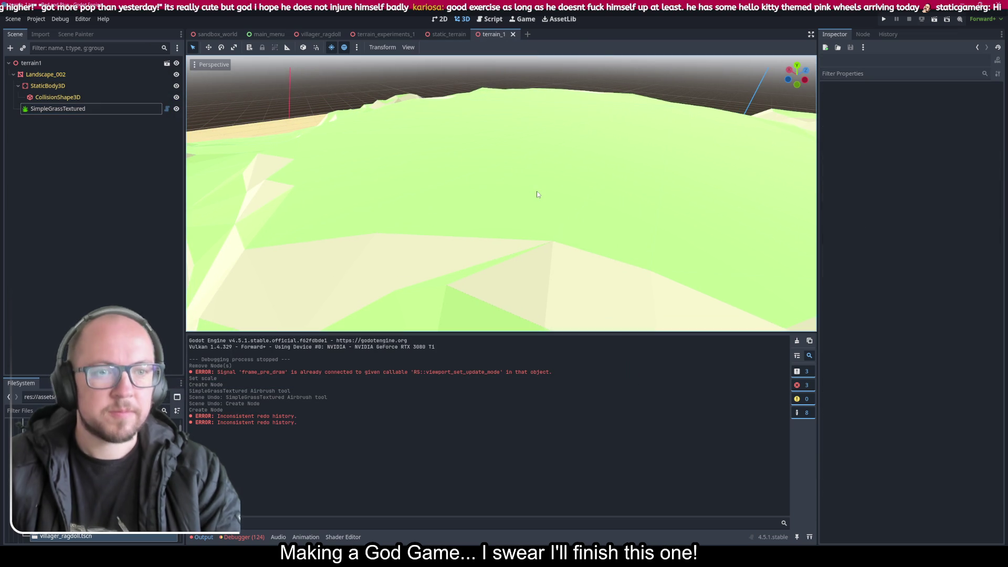
drag(536, 191, 533, 160)
Step: Expand the grass node's Advanced, Optimization, Height Map Data and Collision Mask inspector sections
click(153, 110)
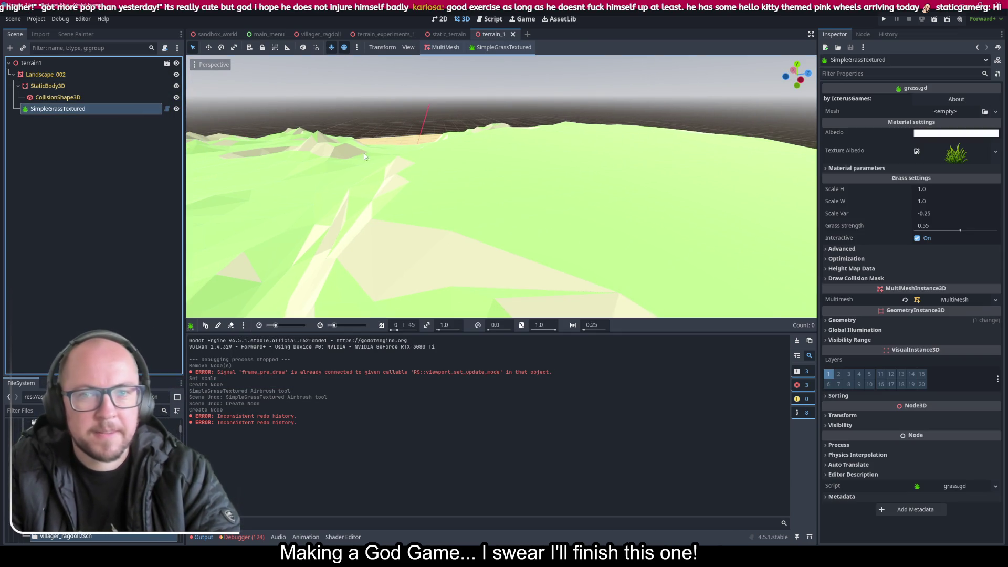
click(885, 250)
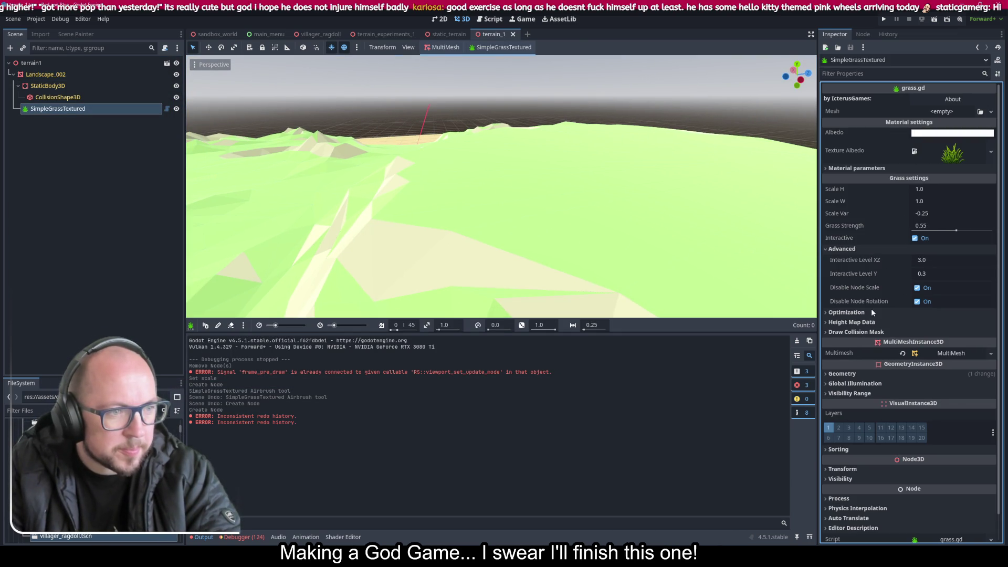
click(864, 312)
click(851, 375)
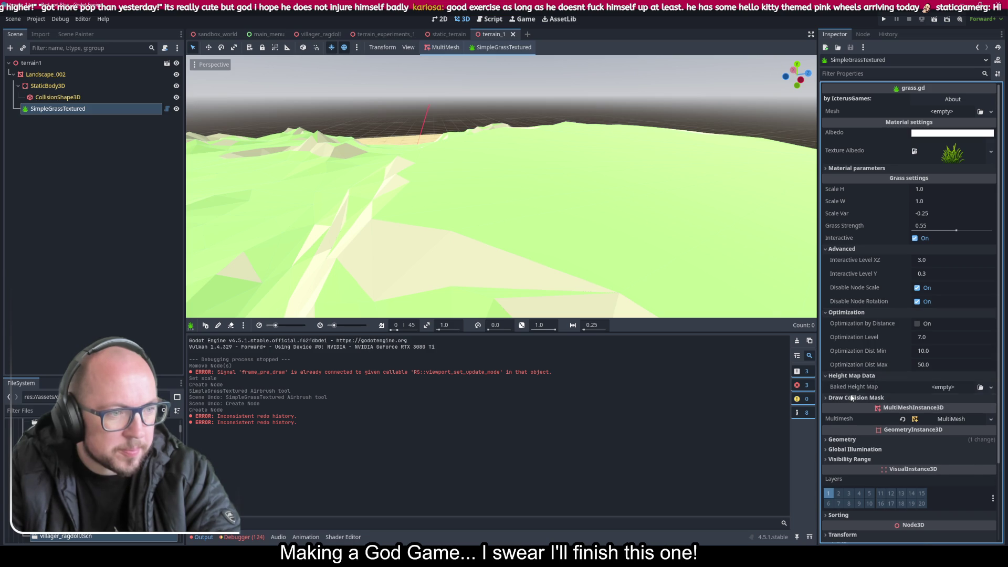
click(852, 397)
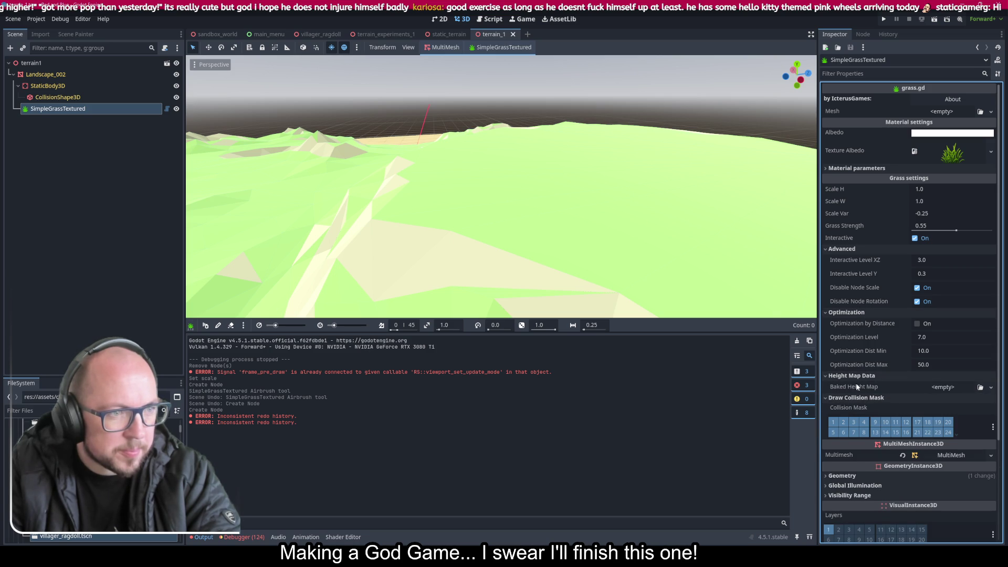
Step: Check the SimpleGrassTextured toolbar menu, closing it without choosing, and reselect the grass node
click(131, 150)
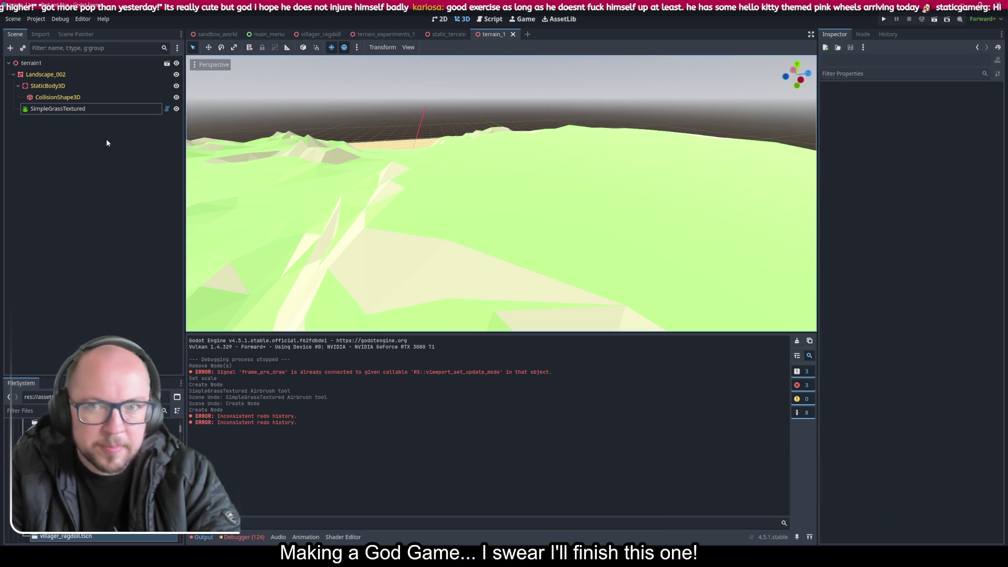
click(57, 108)
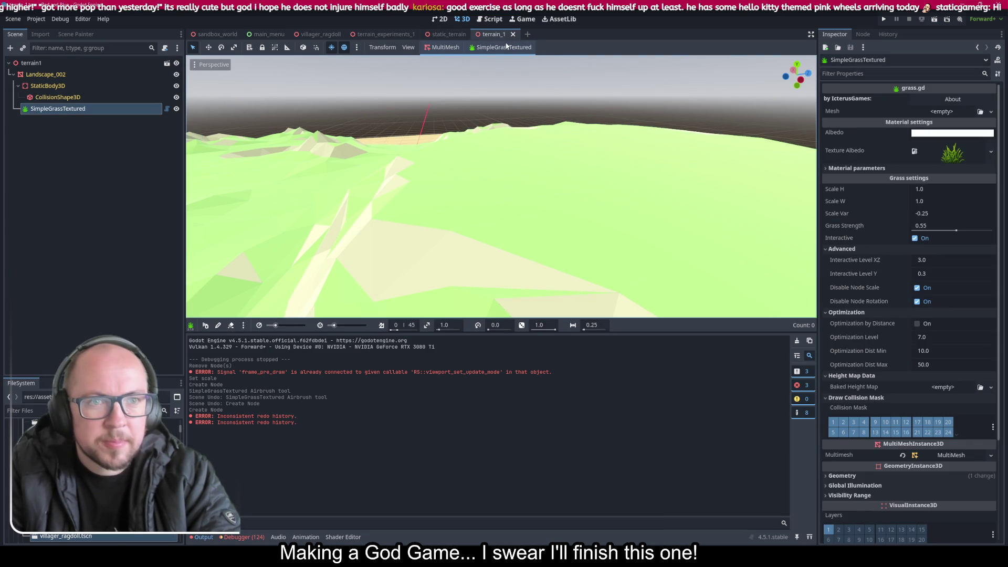
click(504, 47)
mouse_move(510, 61)
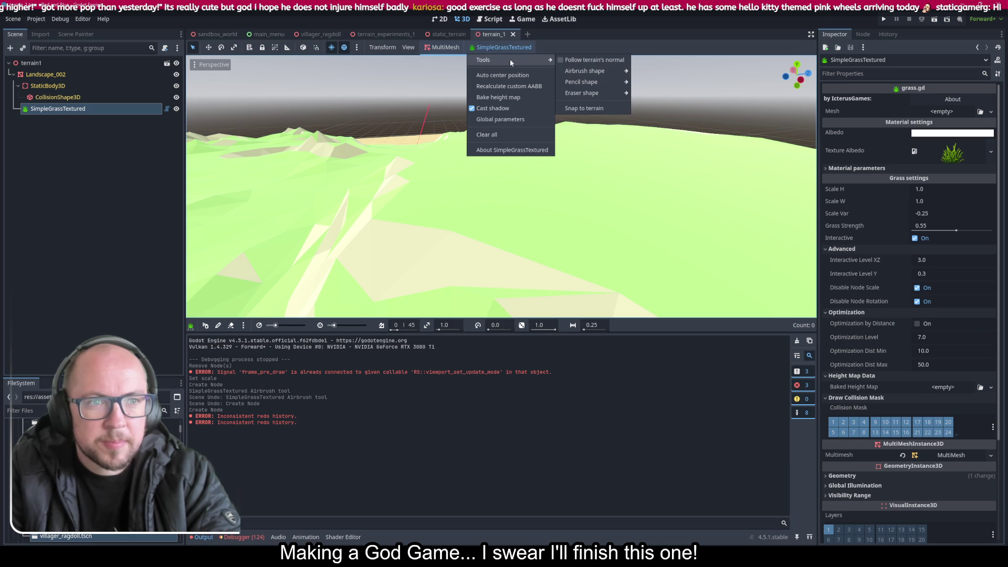
click(492, 49)
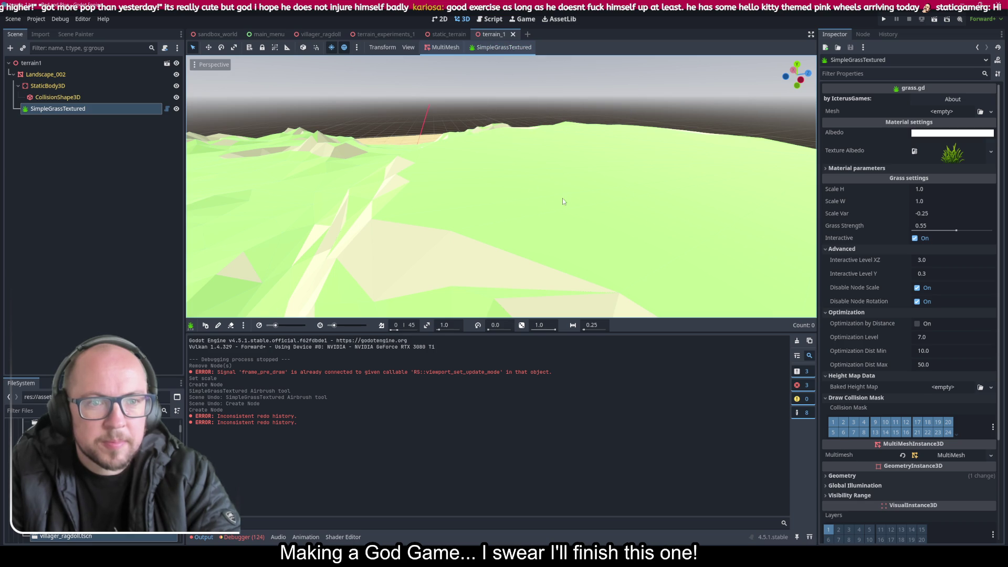
click(551, 185)
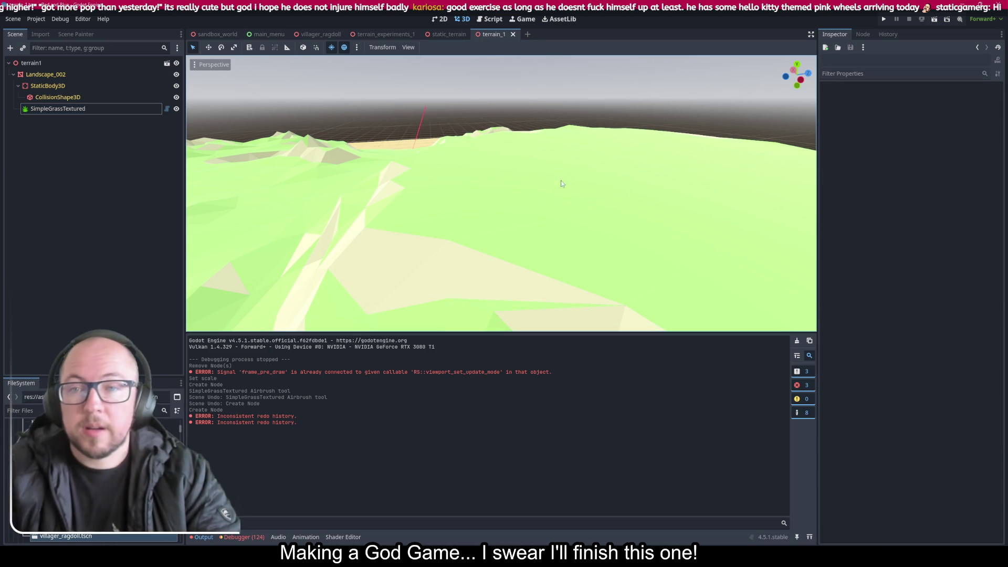
click(52, 109)
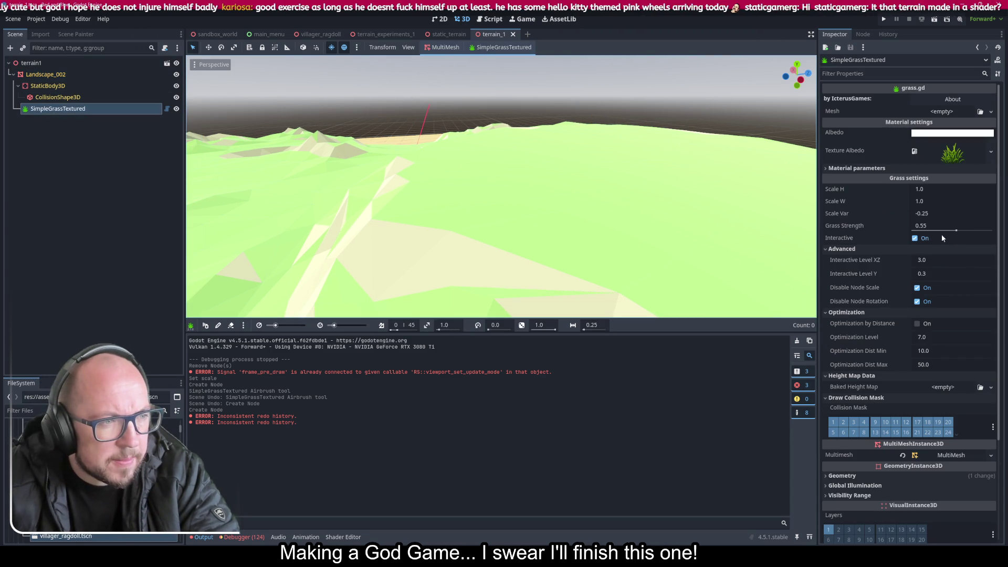
Step: Undo and redo the grass node creation, then add a new SimpleGrassTextured child to Landscape_002
drag(650, 180, 747, 250)
key(ctrl+z)
key(ctrl+shift+z)
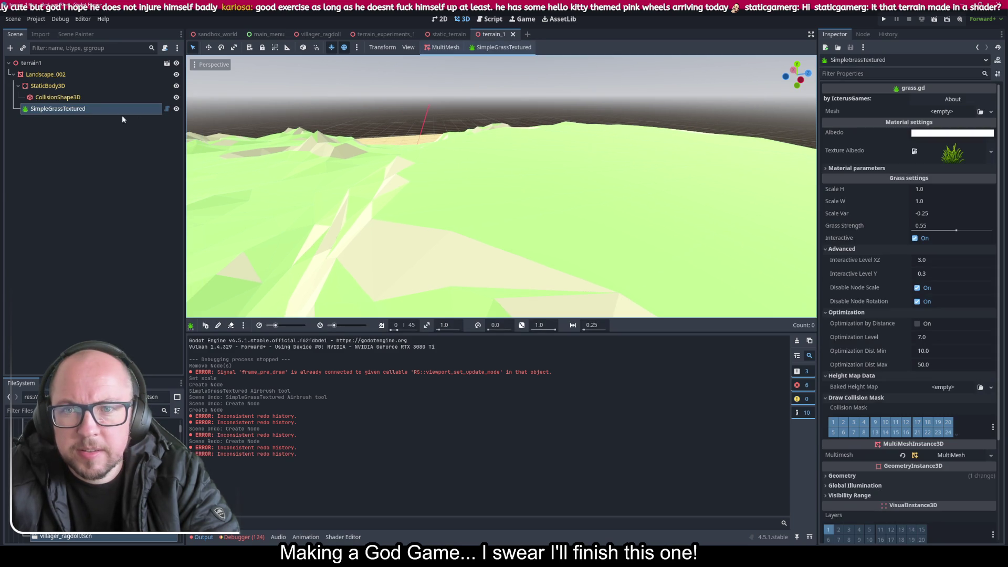
key(ctrl+z)
right_click(39, 75)
click(64, 96)
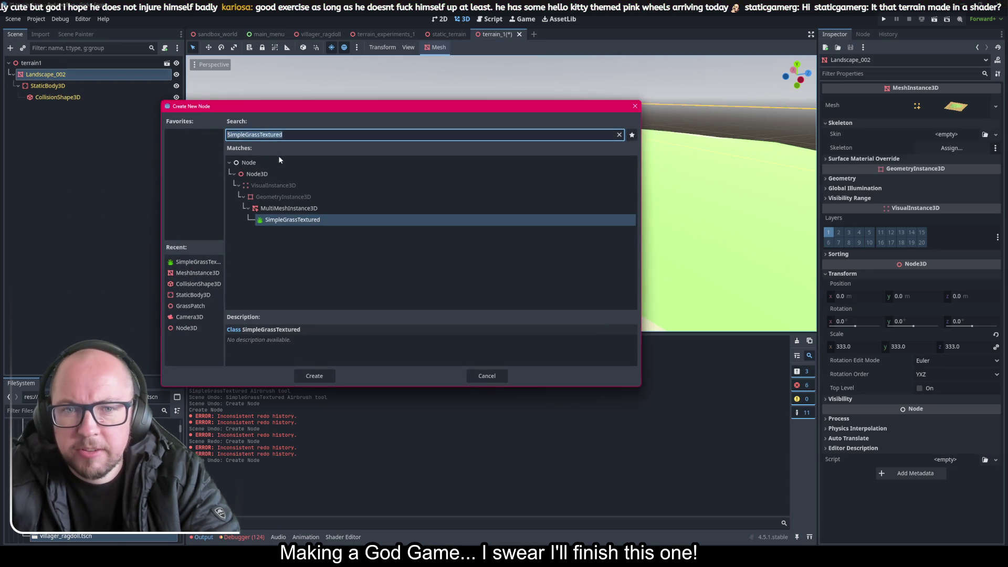
double_click(282, 220)
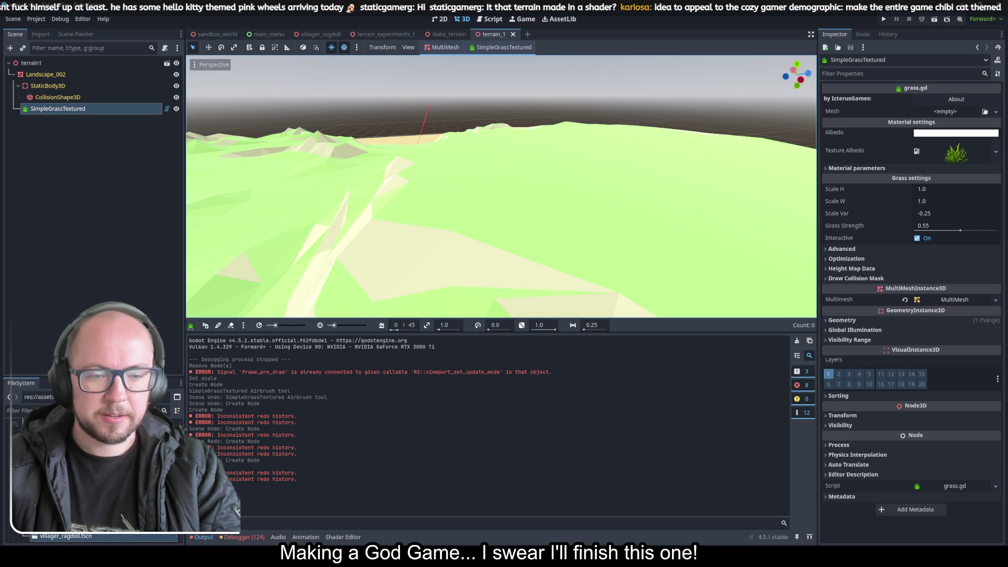
Step: In Blender, generate a new landscape terrain from the side panel's landscape tools
key(alt+Tab)
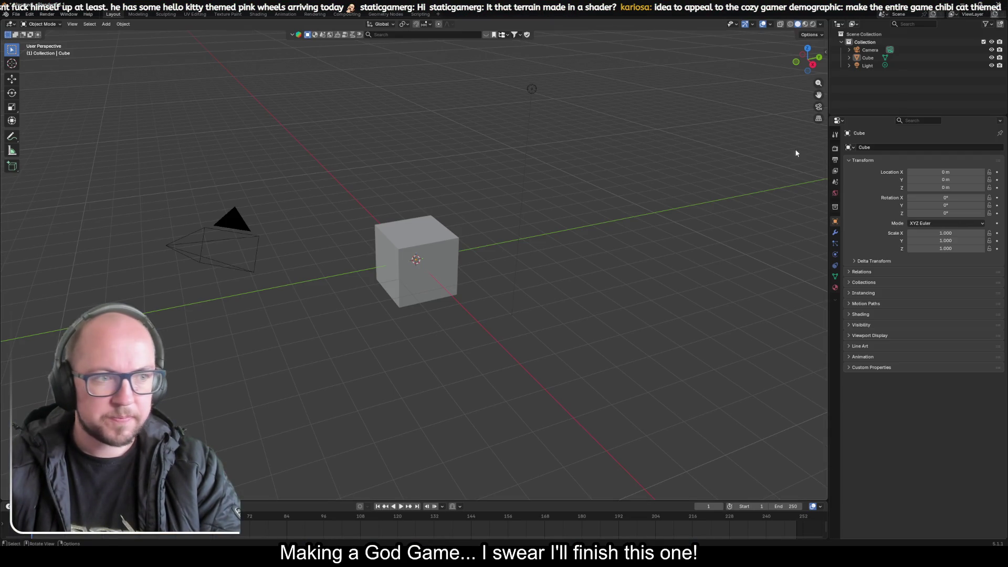
click(825, 50)
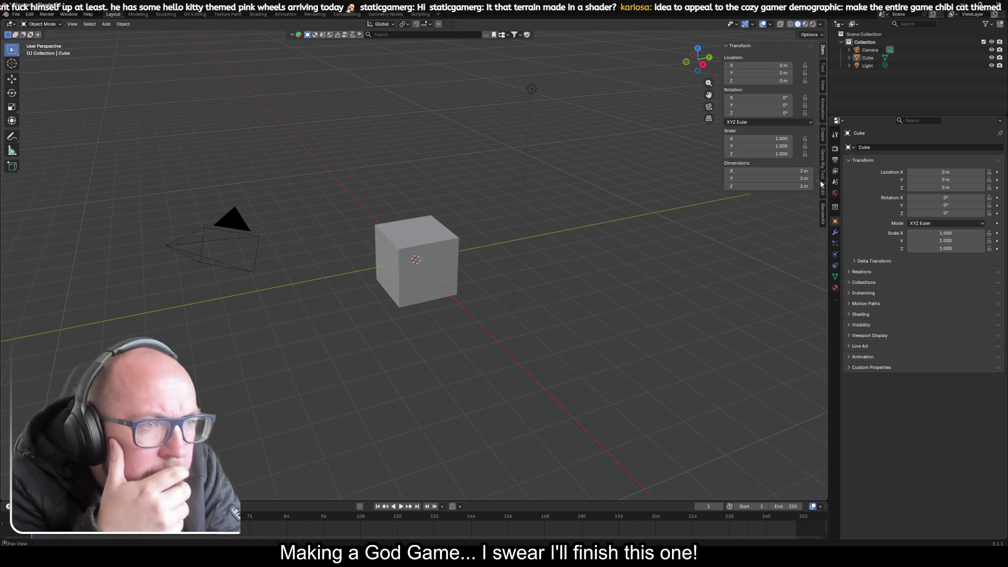
click(823, 137)
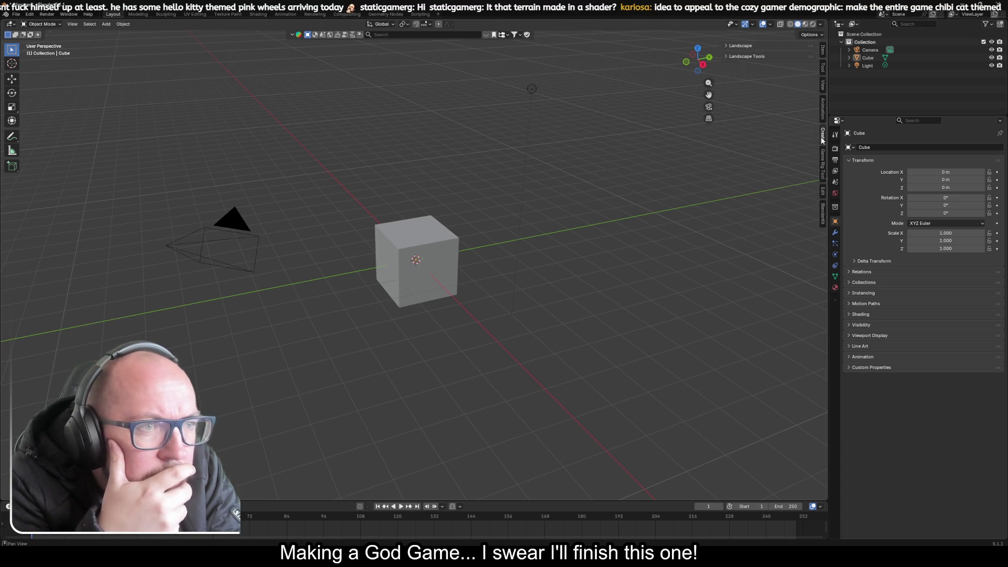
click(745, 56)
click(744, 45)
click(757, 58)
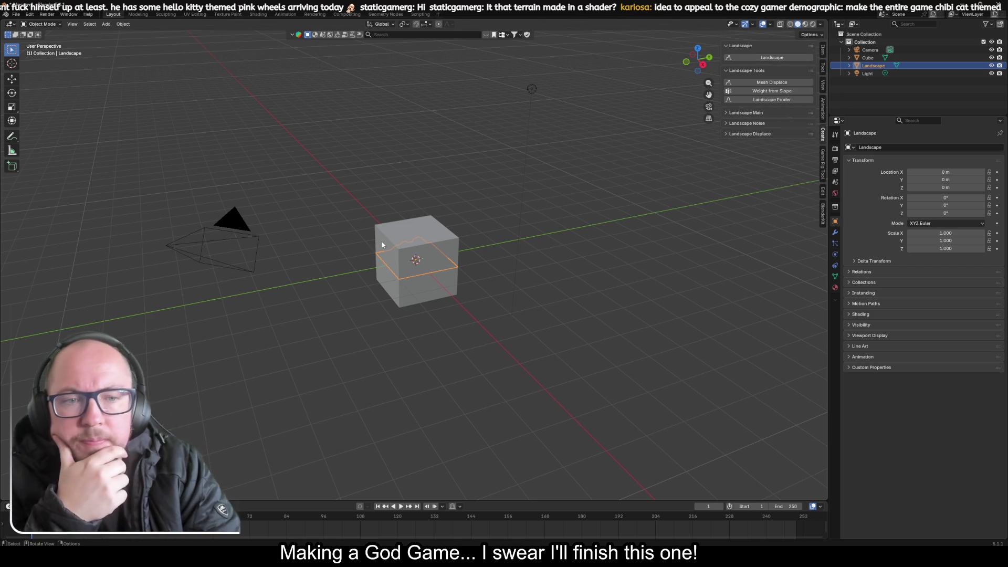
Step: Delete the default cube and scale the landscape up to about 7.974 on every axis
click(407, 235)
key(Delete)
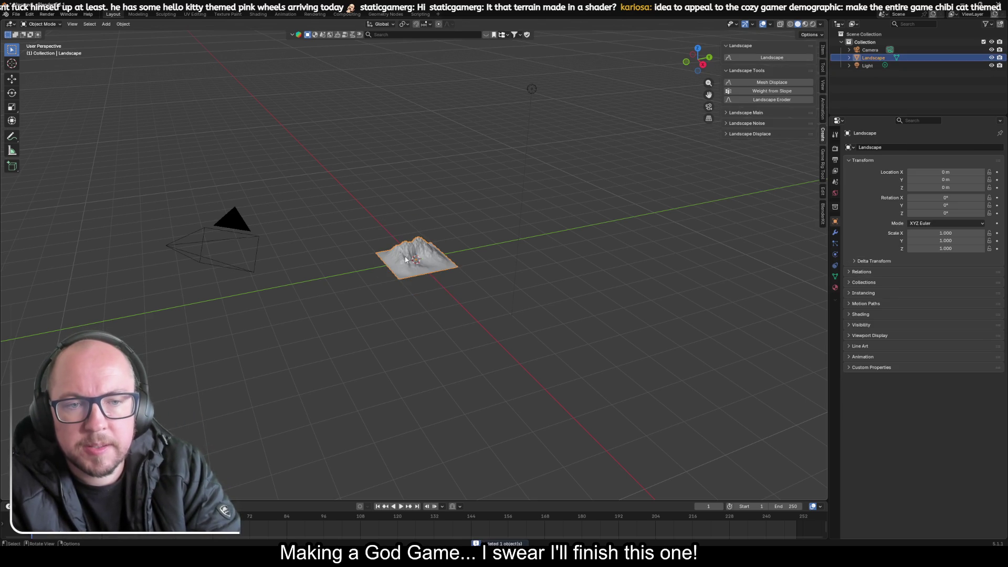
click(406, 261)
scroll(406, 261, up, 3)
scroll(407, 260, down, 2)
scroll(407, 259, up, 5)
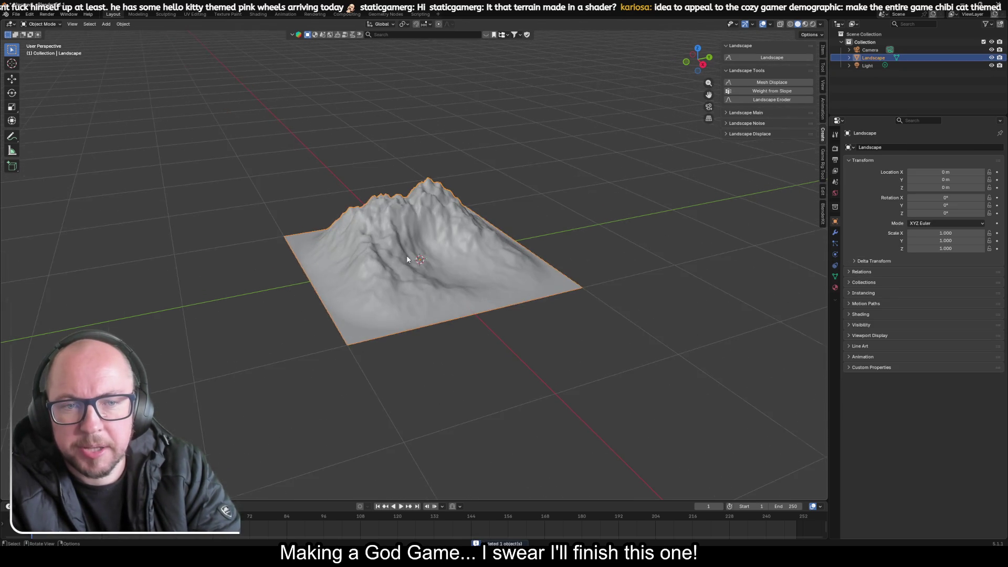
scroll(408, 259, down, 3)
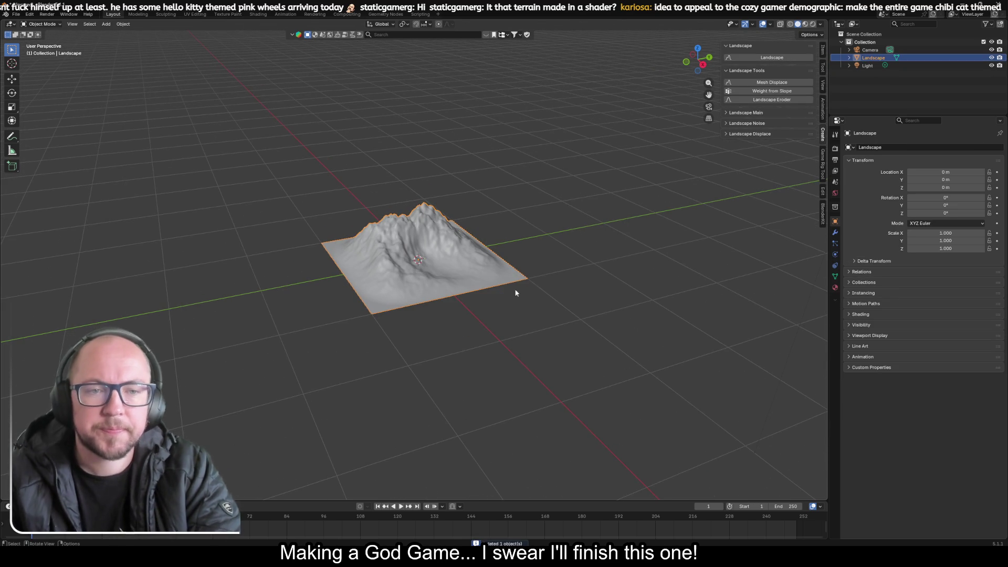
scroll(519, 297, down, 2)
key(s)
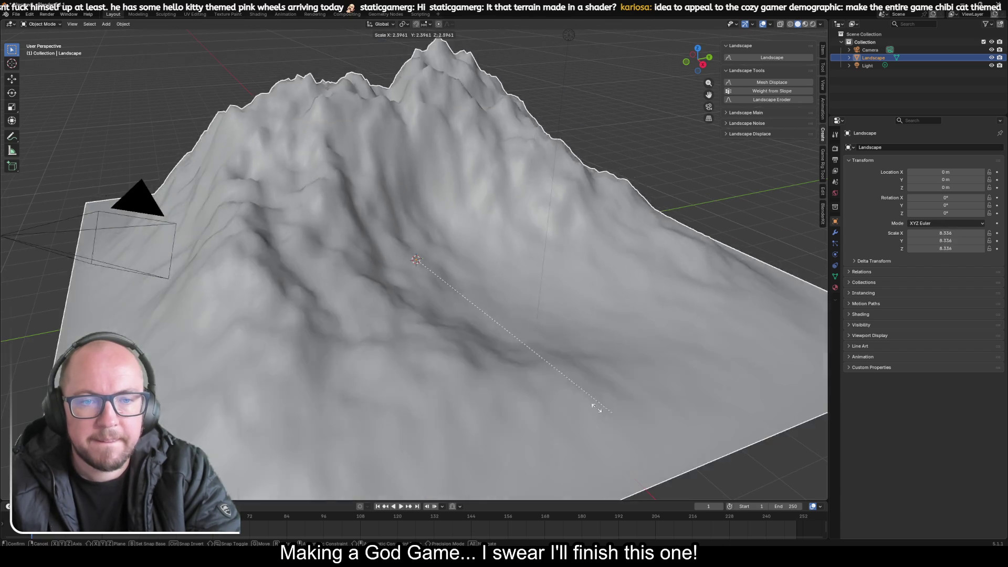
click(603, 405)
Step: Bring up the terrain's context menu to look at its shading options
right_click(549, 329)
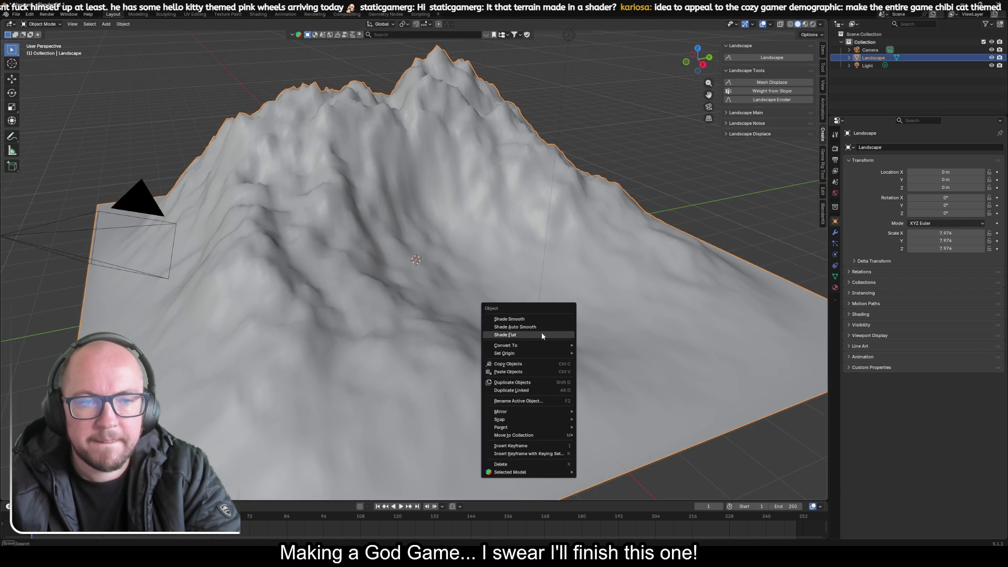
right_click(567, 214)
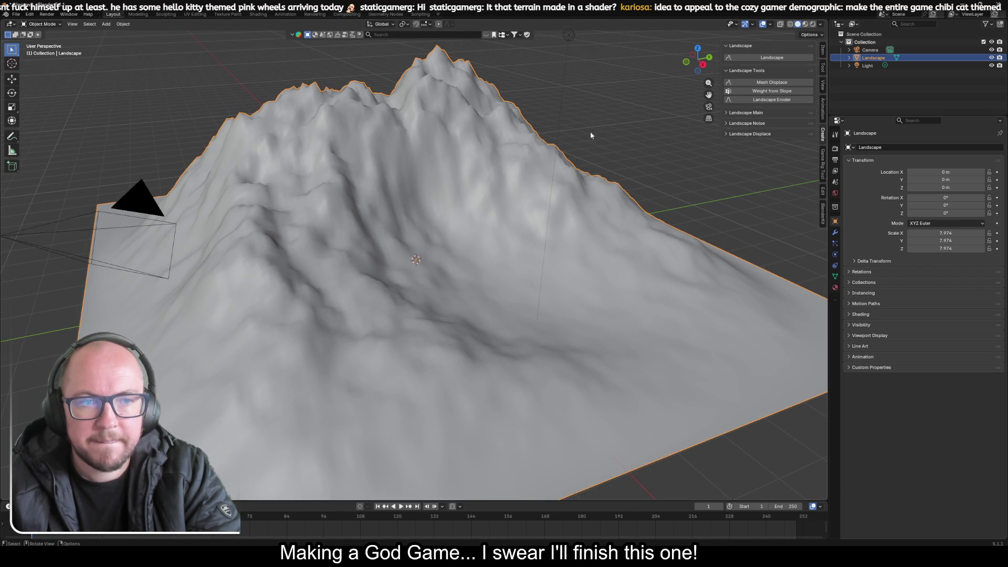
scroll(596, 123, down, 8)
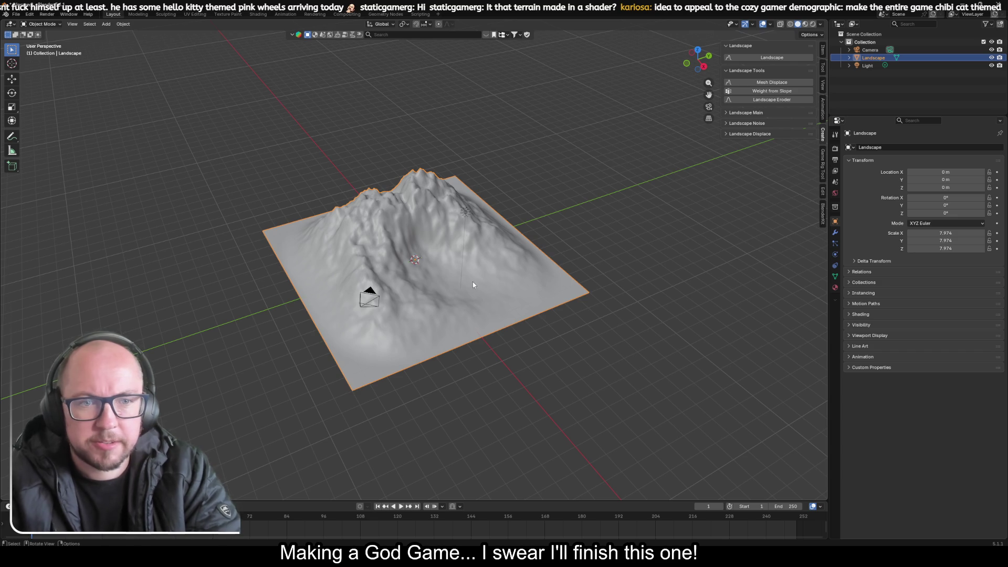
Step: Replace the Landscape with a new Landscape.001 and set its random seed to 999
key(Delete)
click(752, 59)
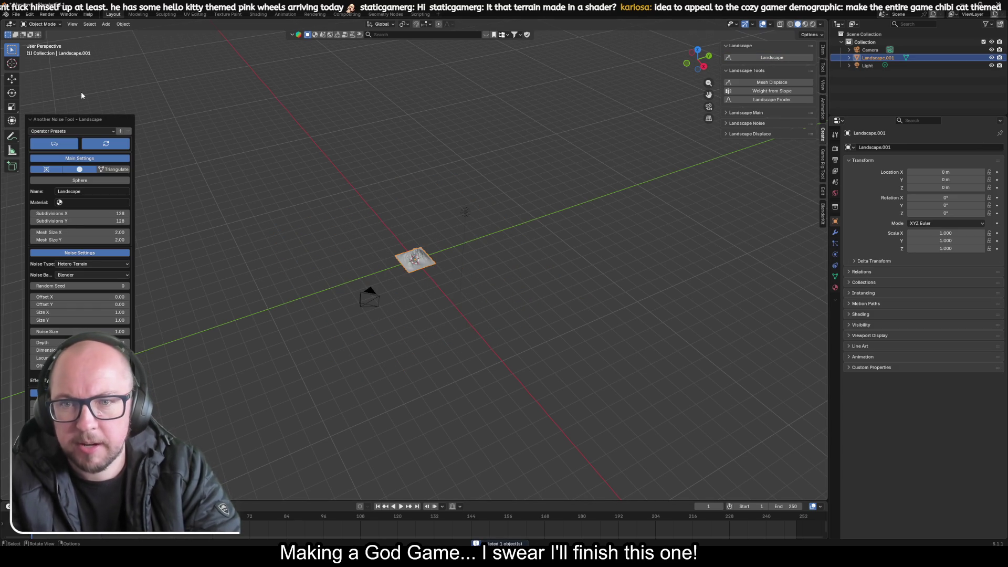
scroll(408, 259, up, 4)
scroll(408, 259, up, 8)
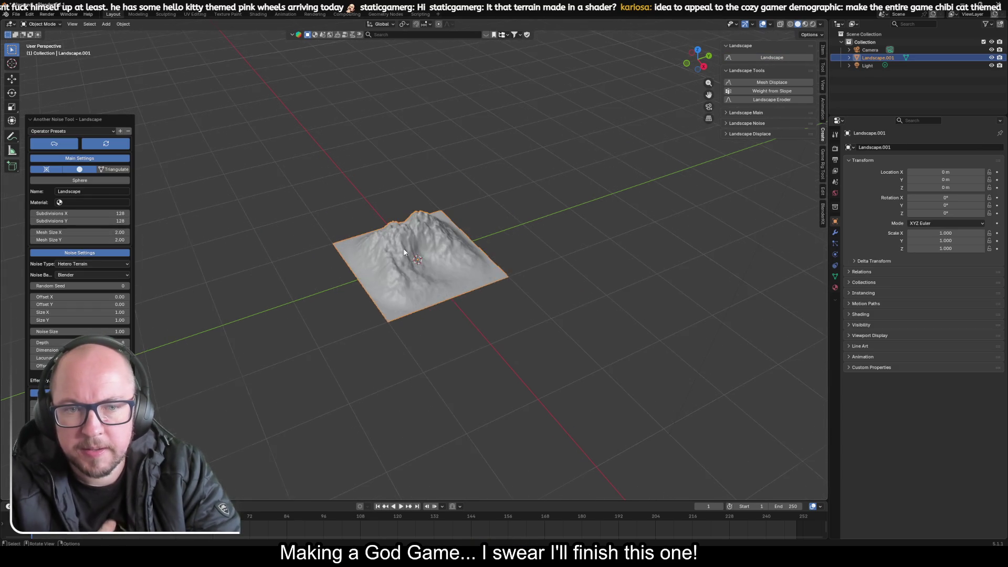
click(124, 285)
text(00)
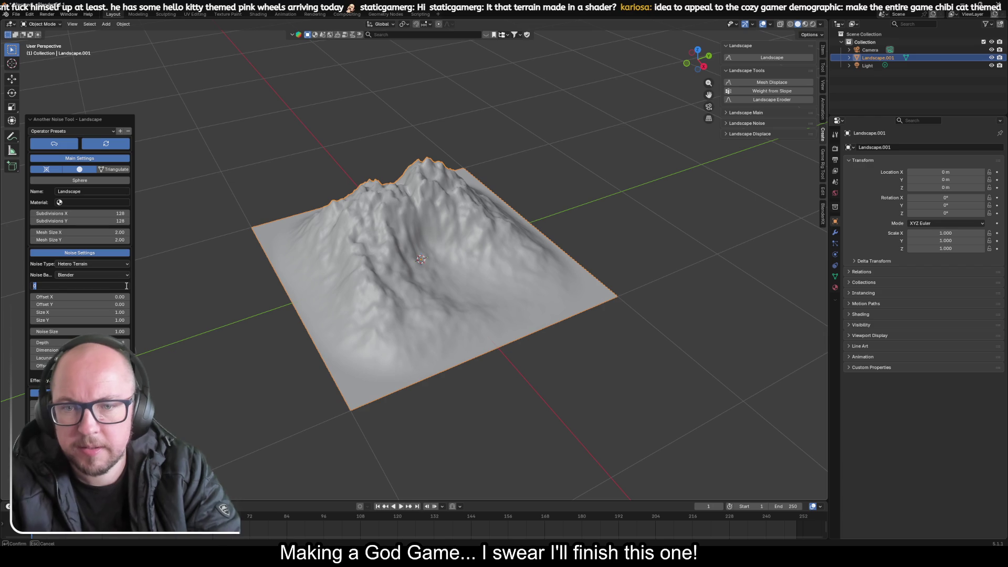
text(999)
key(Tab)
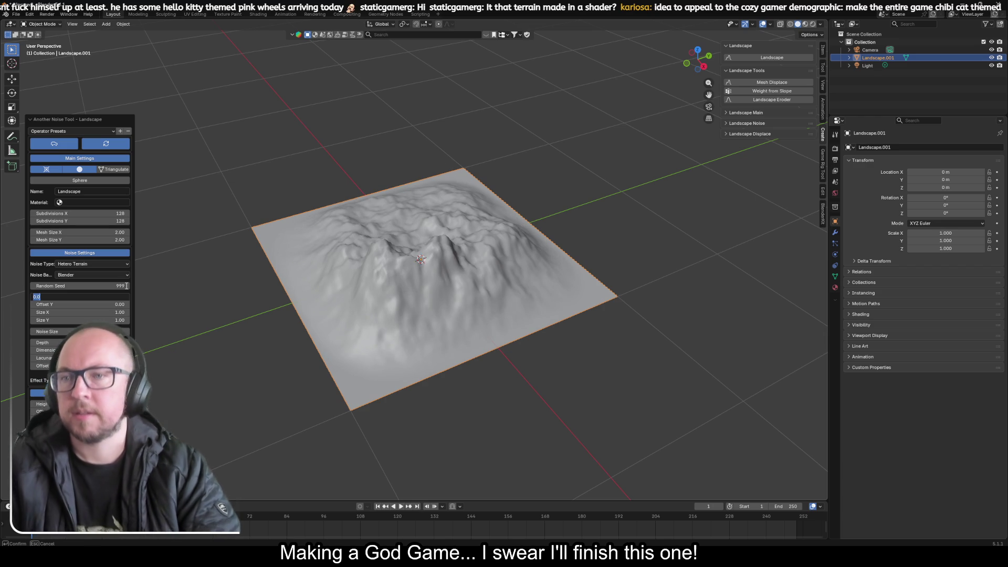
Step: Try Multi Fractal and fBm noise, settle on Shattered hTerrain, then switch to the Duolingo browser
click(98, 263)
click(84, 273)
click(93, 270)
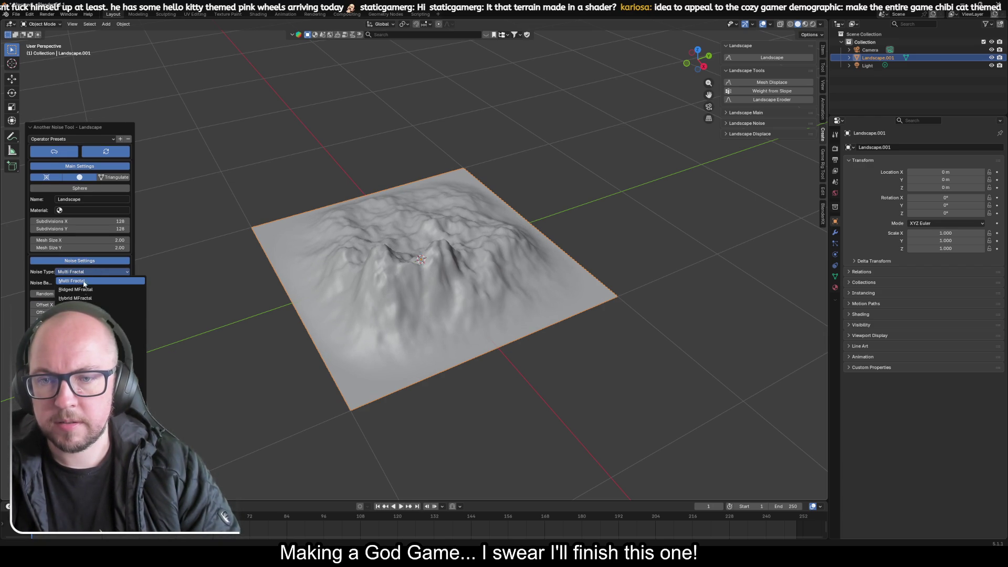
click(87, 315)
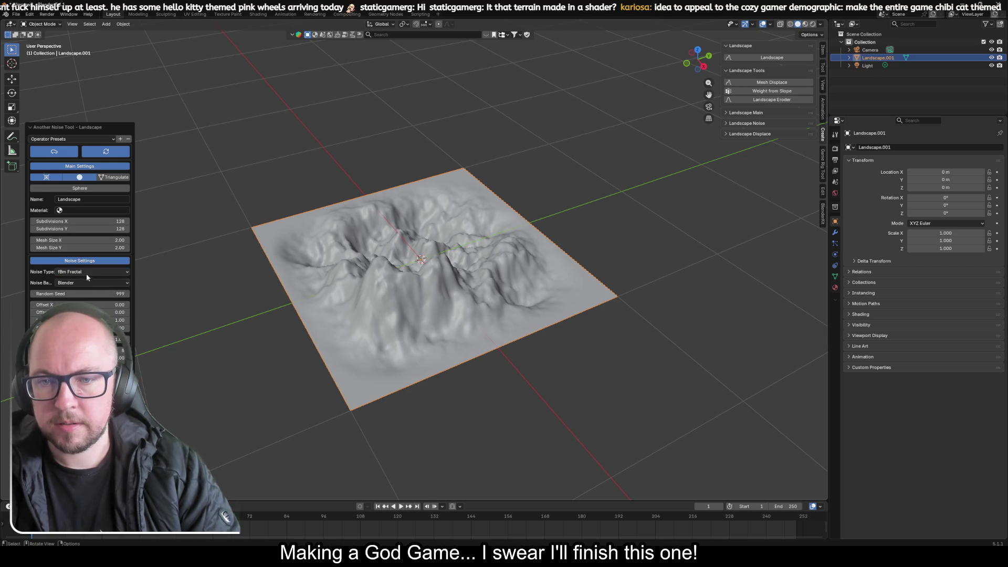
click(87, 273)
click(87, 318)
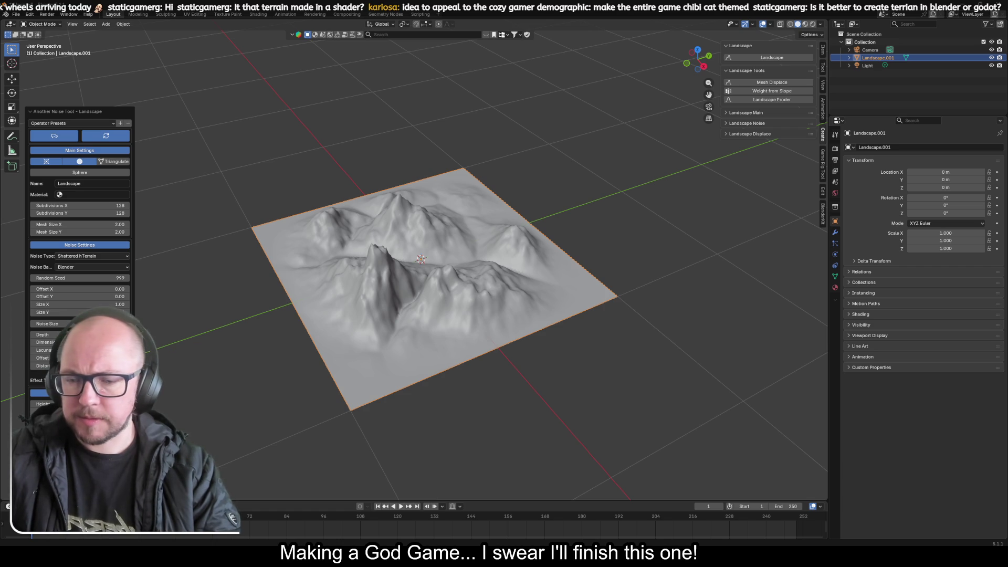
click(588, 446)
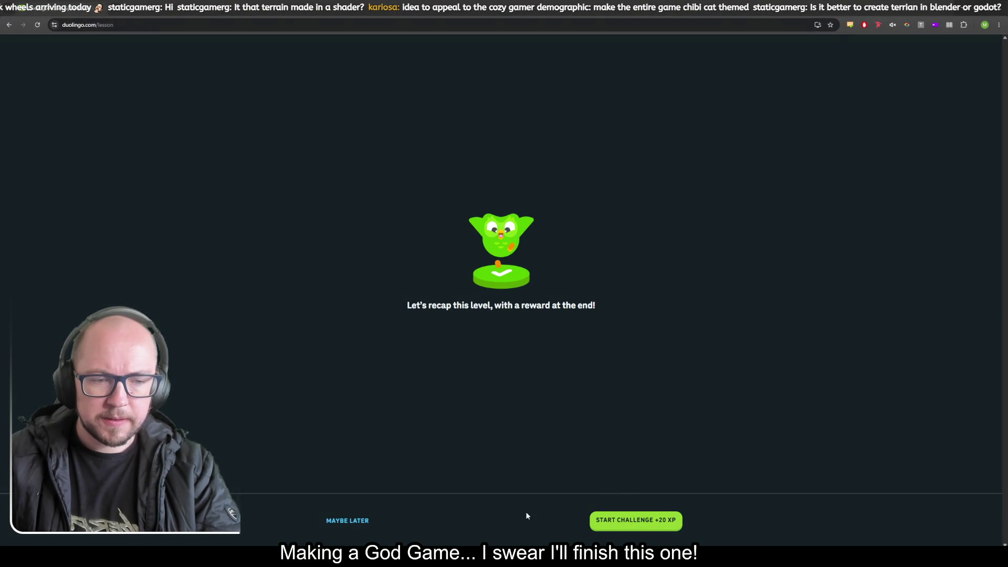
Step: Start the recap challenge, submit 'Una versa de agua por favor' for 'A glass of water, please.', and continue
click(632, 523)
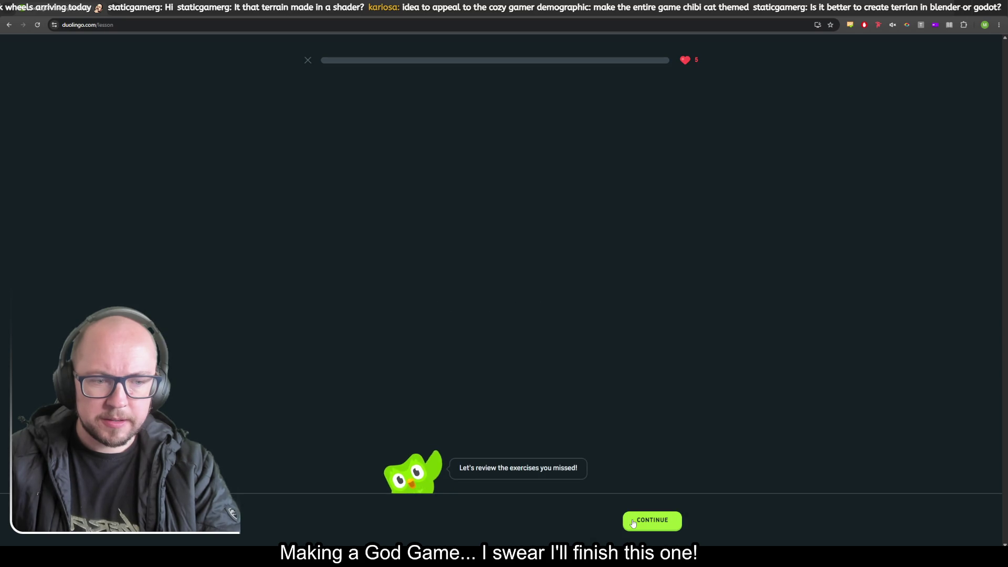
click(633, 523)
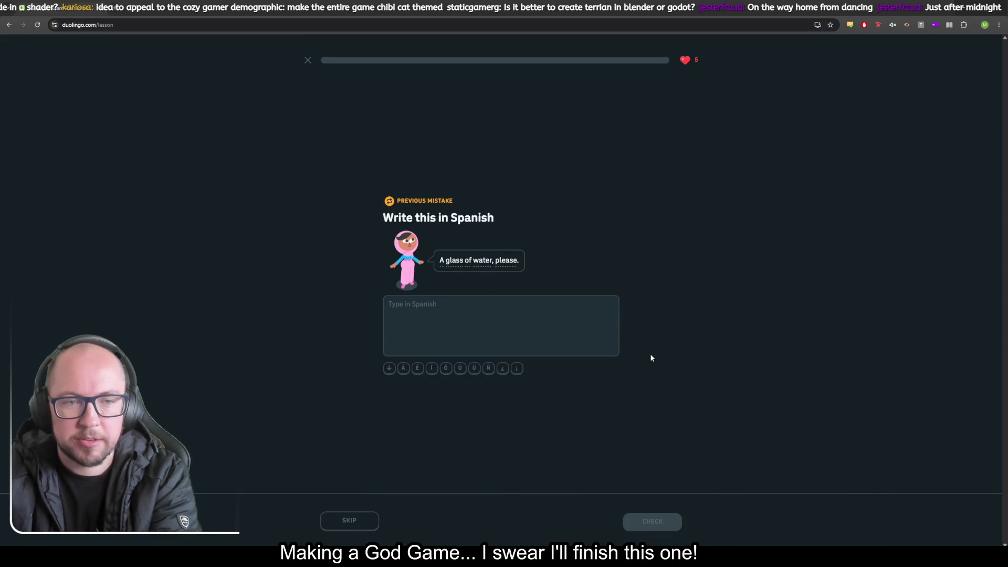
text(Una )
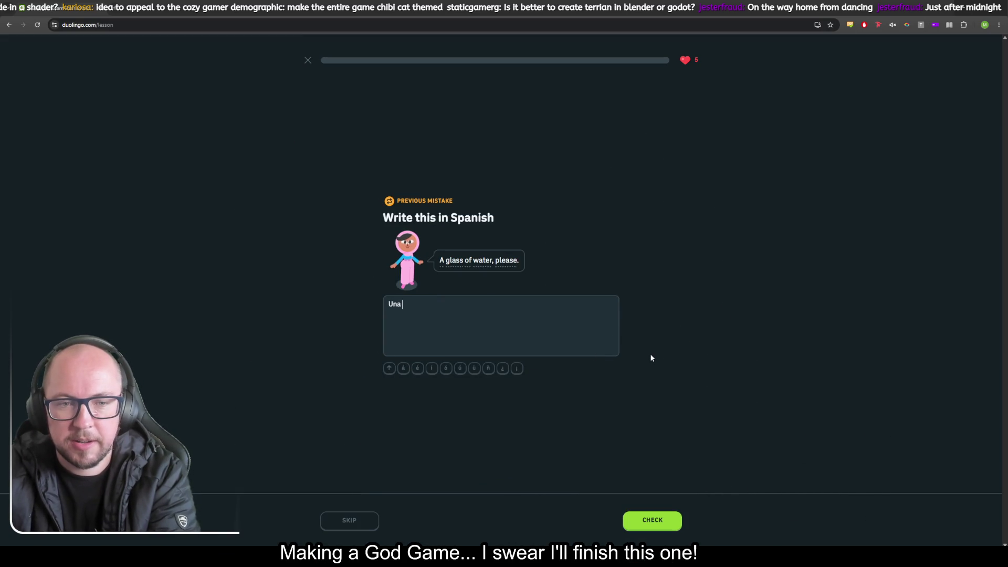
text(versa de )
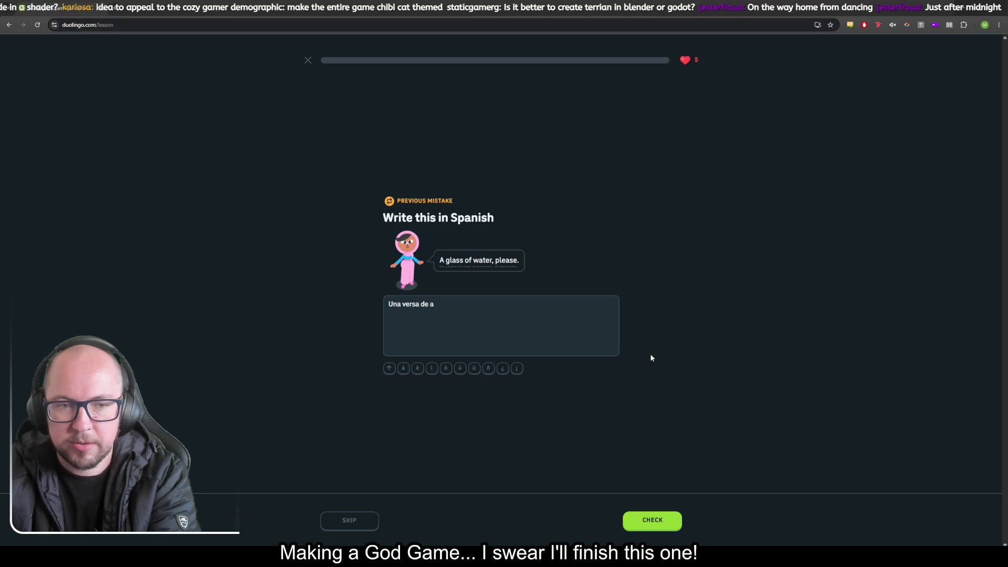
text(agua )
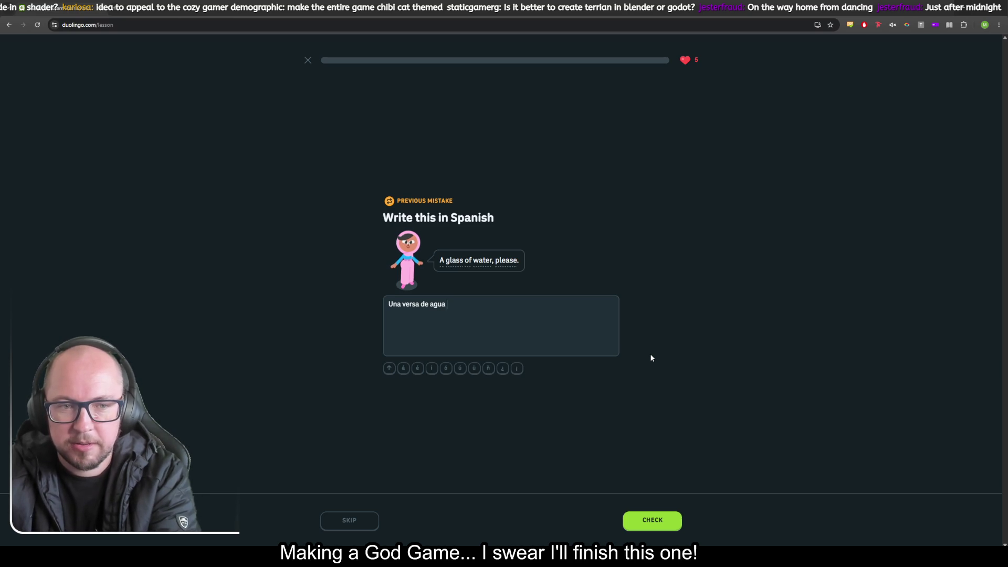
text(por favor)
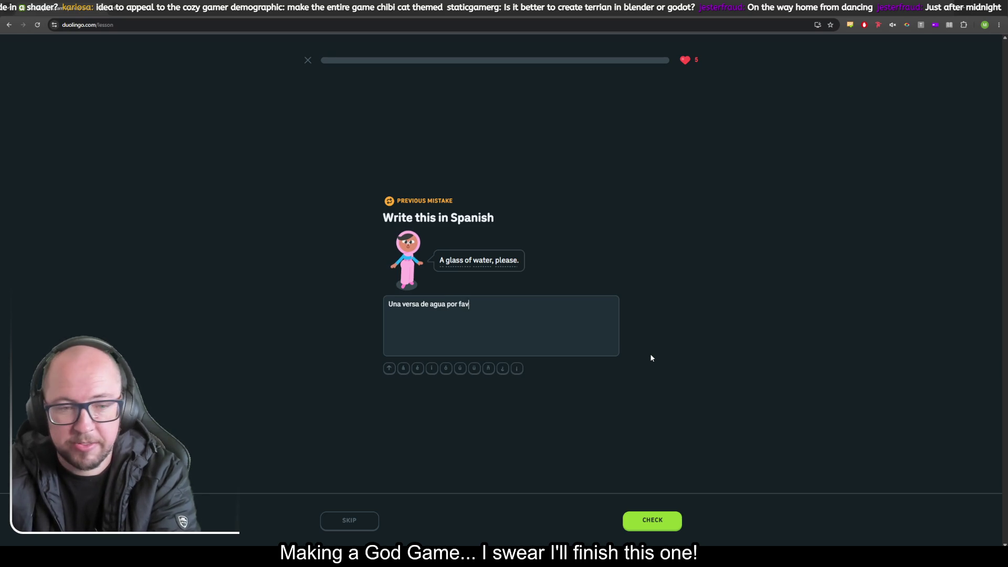
key(Return)
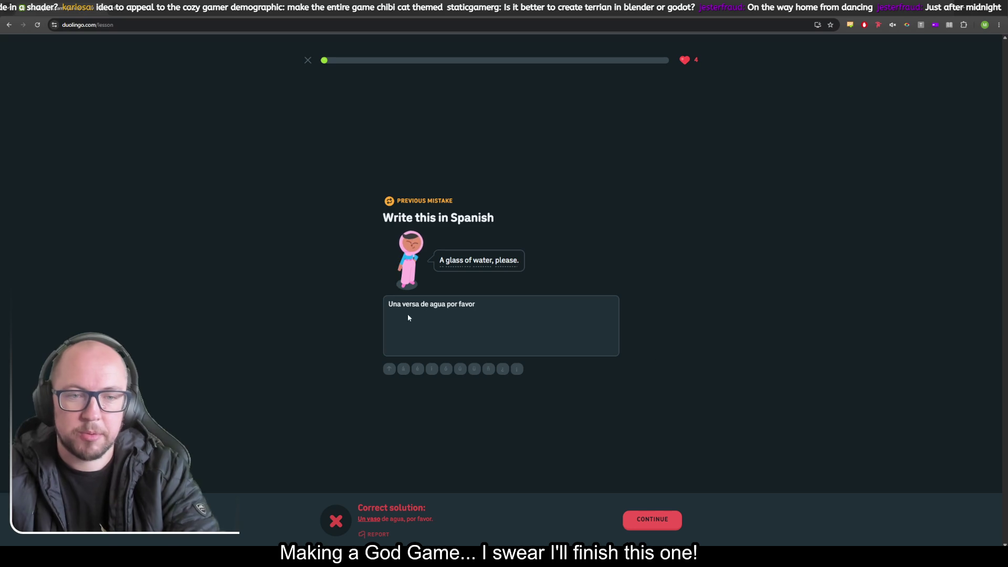
key(Return)
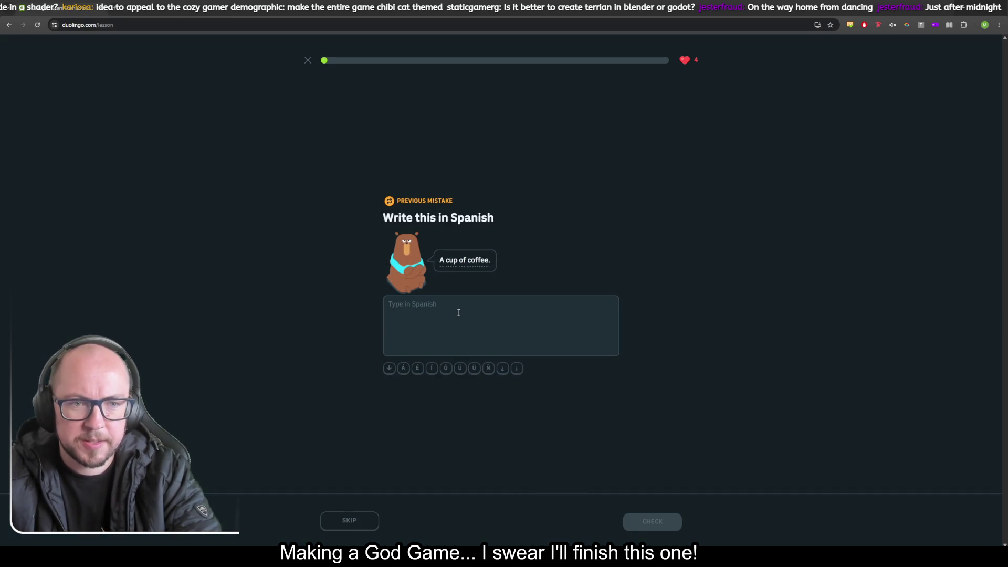
Step: Answer 'A cup of coffee.' with 'Une taza de cafe', check it, and continue past the rejection
text(un)
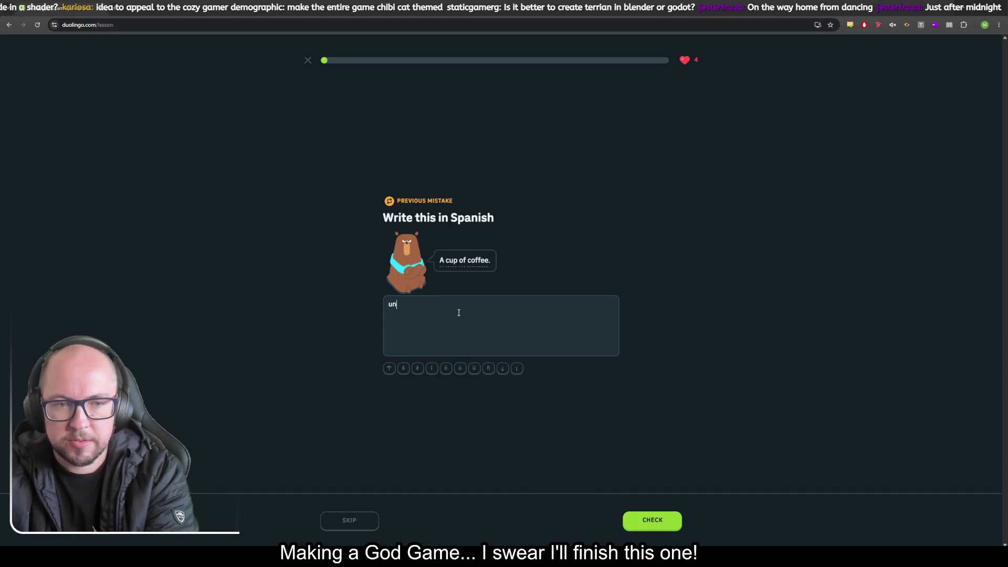
key(BackSpace)
key(BackSpace)
text(Une)
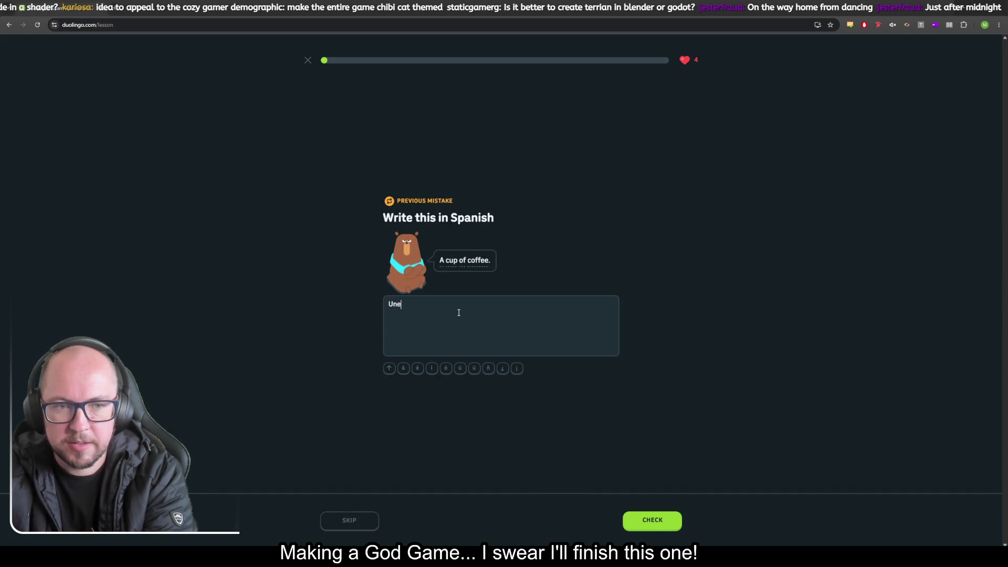
text( de ca)
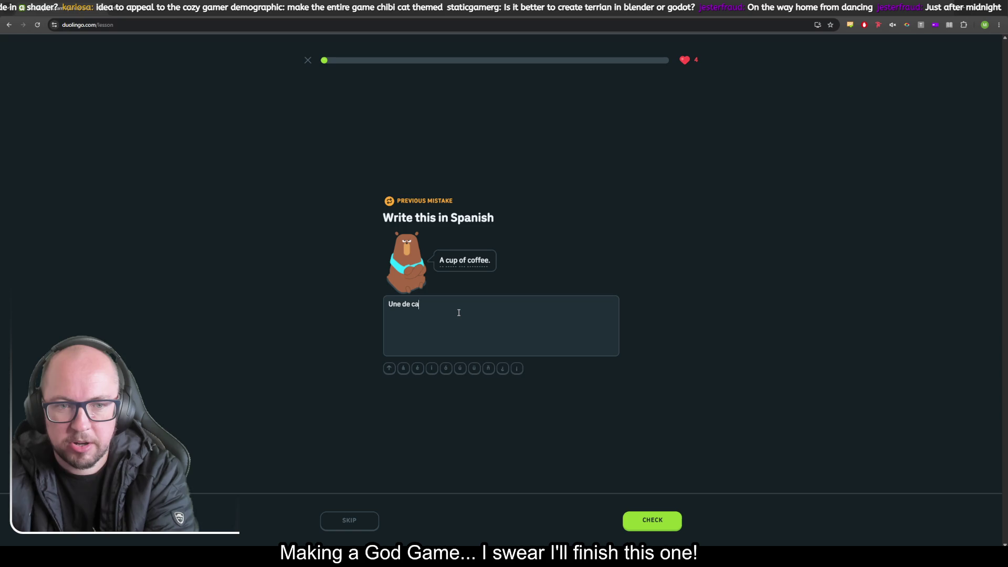
text(fe)
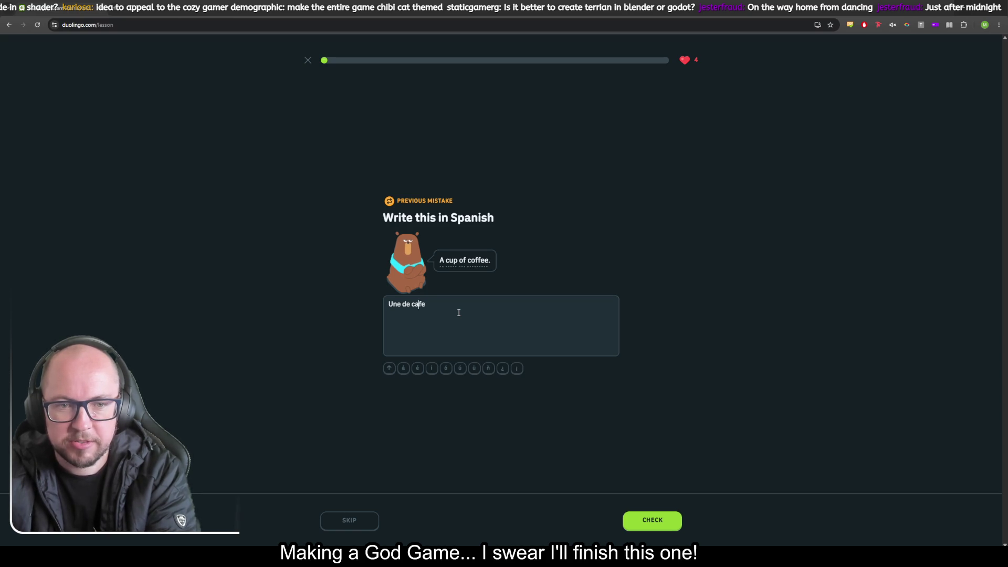
key(Left)
key(Left)
key(Left)
text(taza)
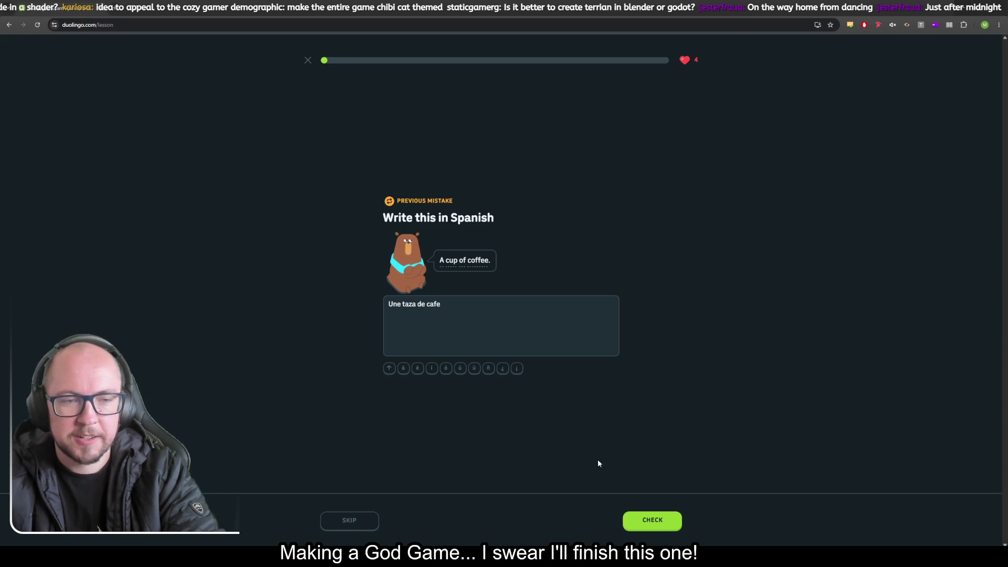
click(652, 520)
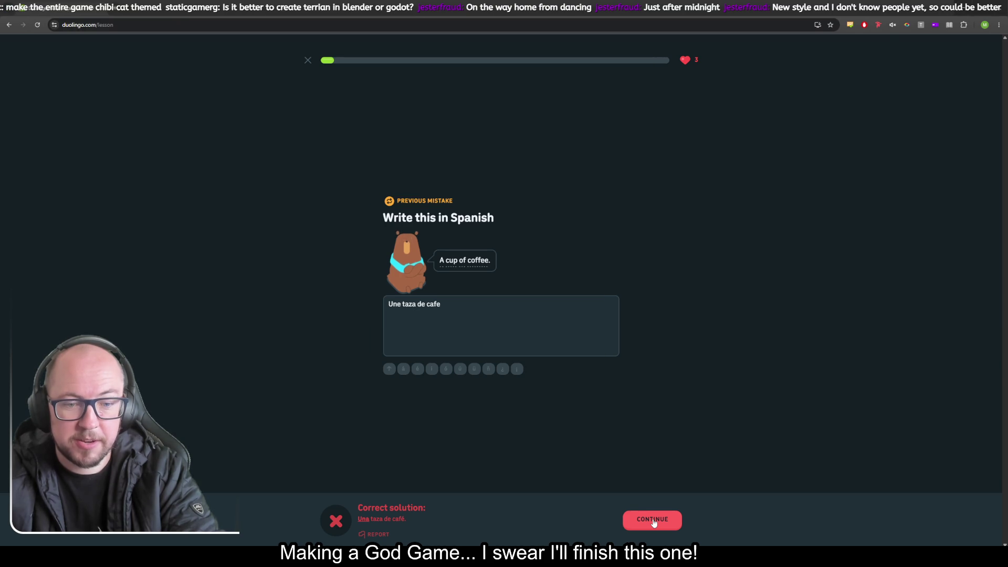
click(653, 519)
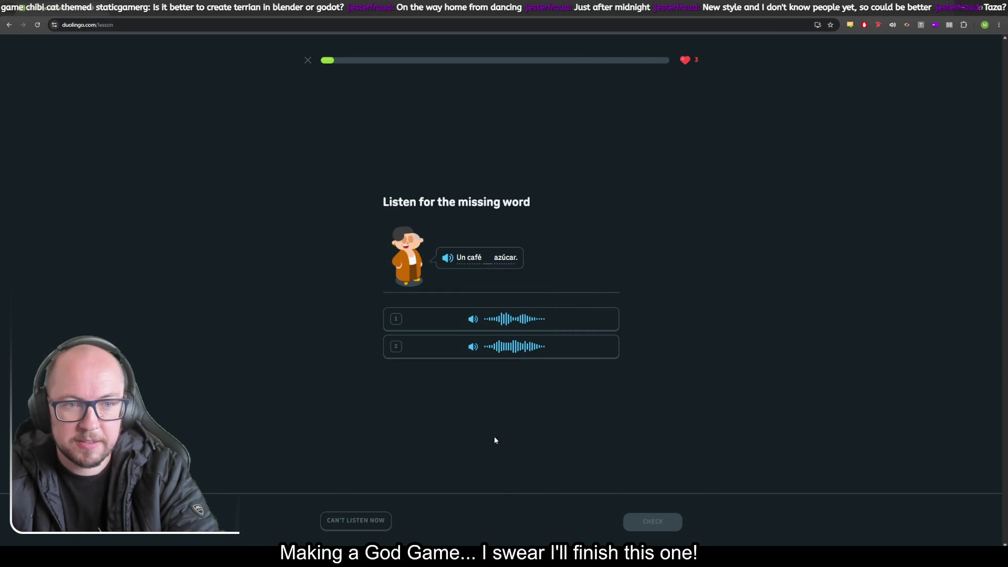
Step: Pick the first audio option ('sin') in the listening exercise, check it, and continue
click(518, 324)
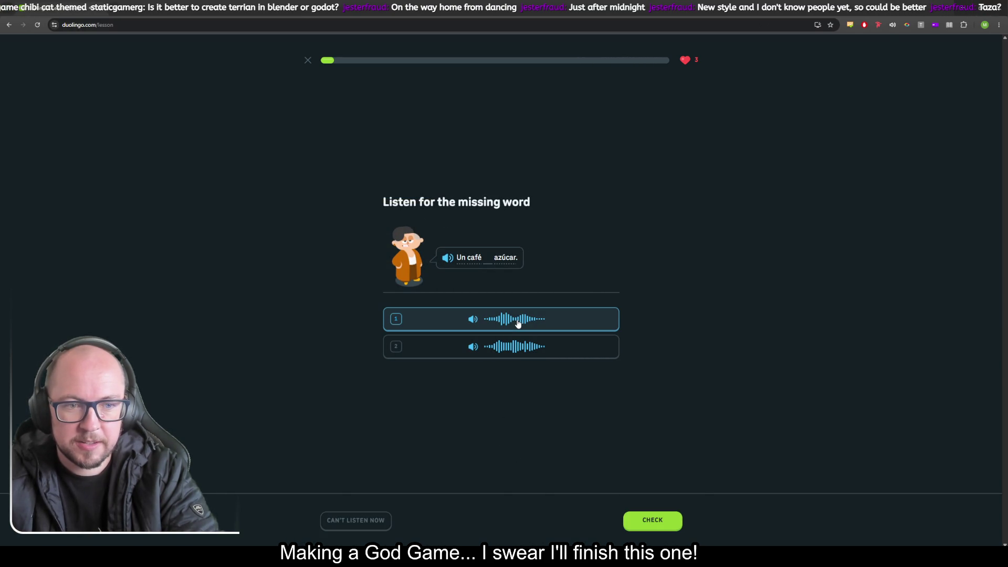
click(649, 520)
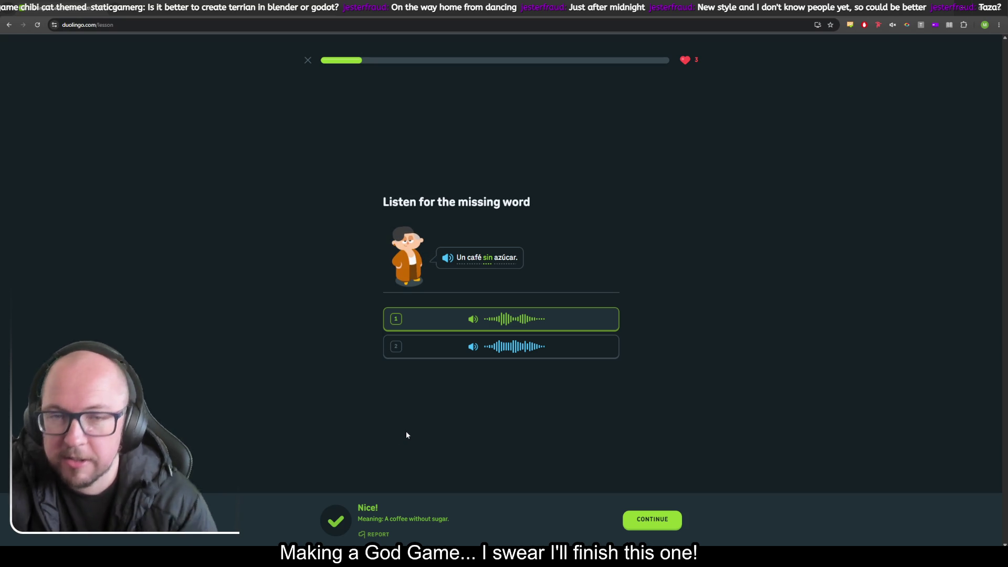
click(652, 521)
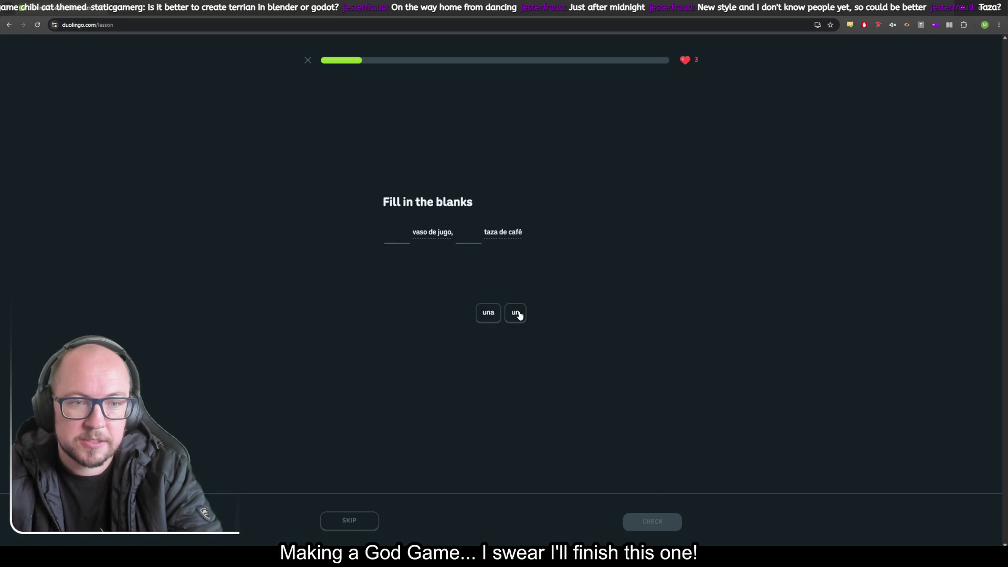
Step: Fill the blanks with 'un' and 'una', check them, and continue
click(515, 315)
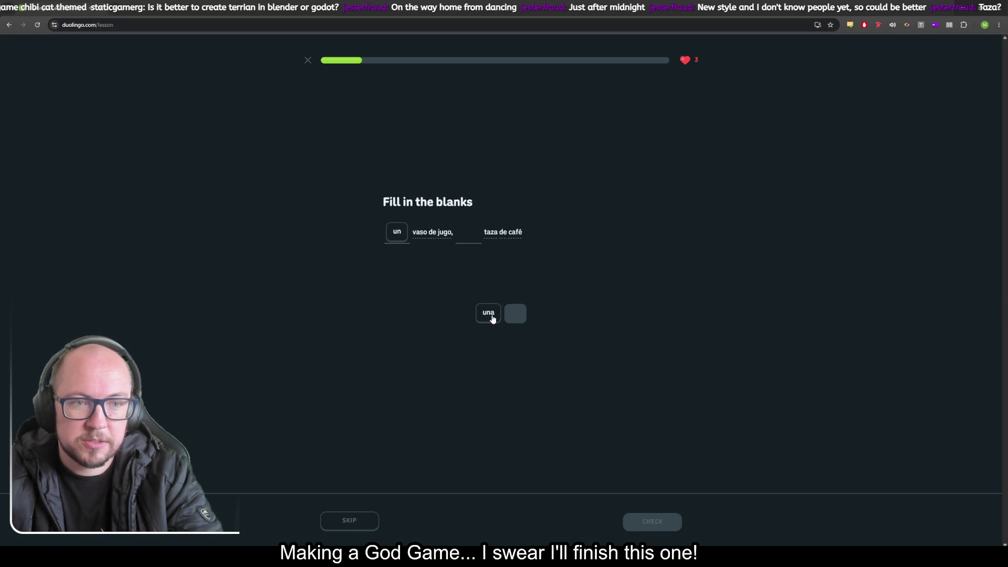
click(492, 316)
click(681, 524)
click(677, 523)
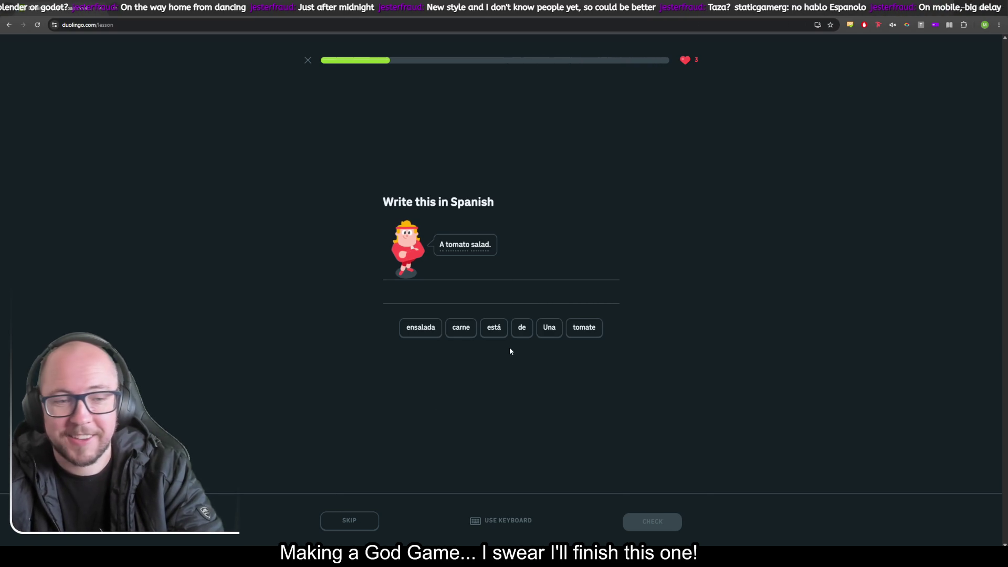
Step: Build 'Una ensalada de tomate' from the word tiles, check it, and continue
click(553, 333)
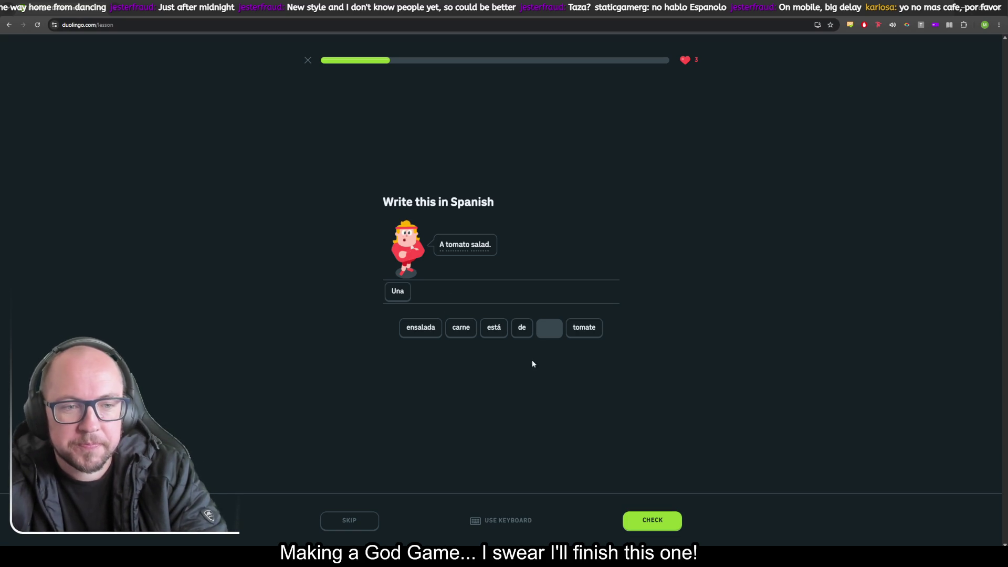
click(426, 331)
click(522, 329)
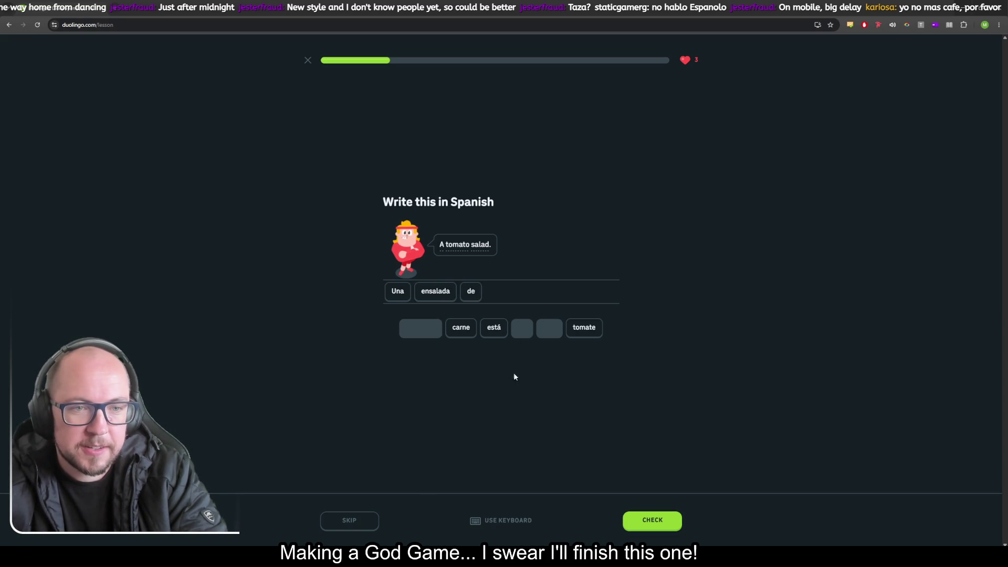
click(586, 332)
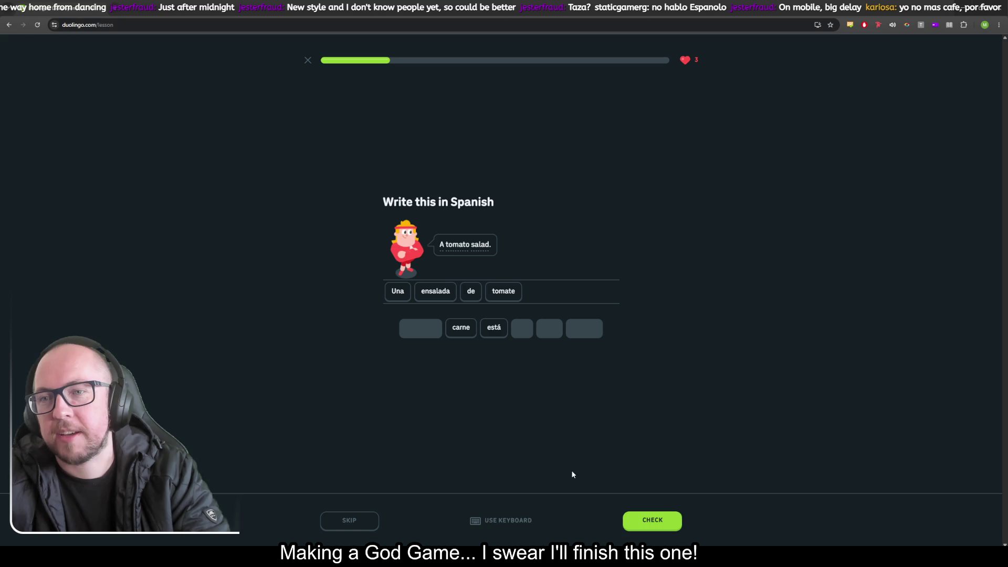
click(661, 523)
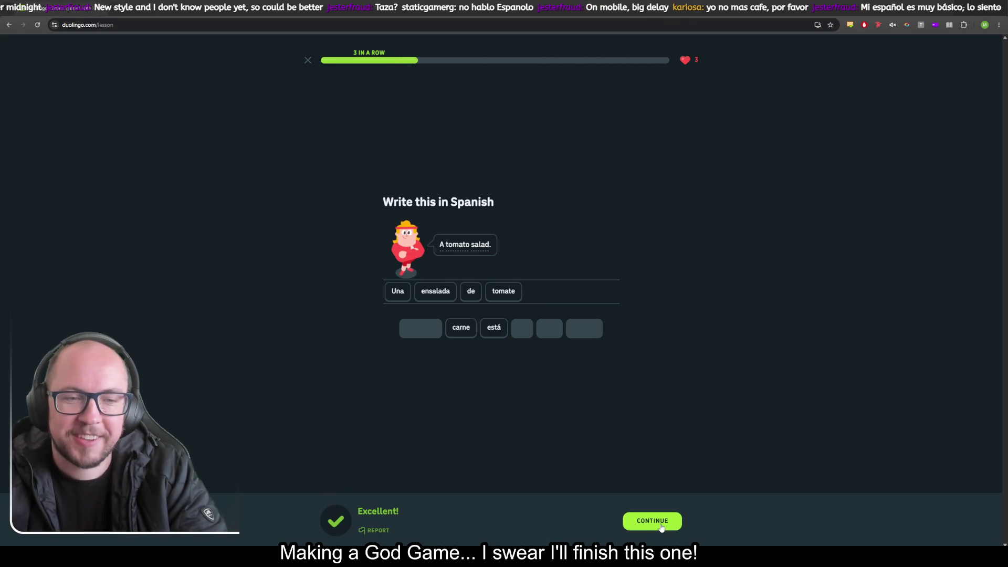
click(661, 525)
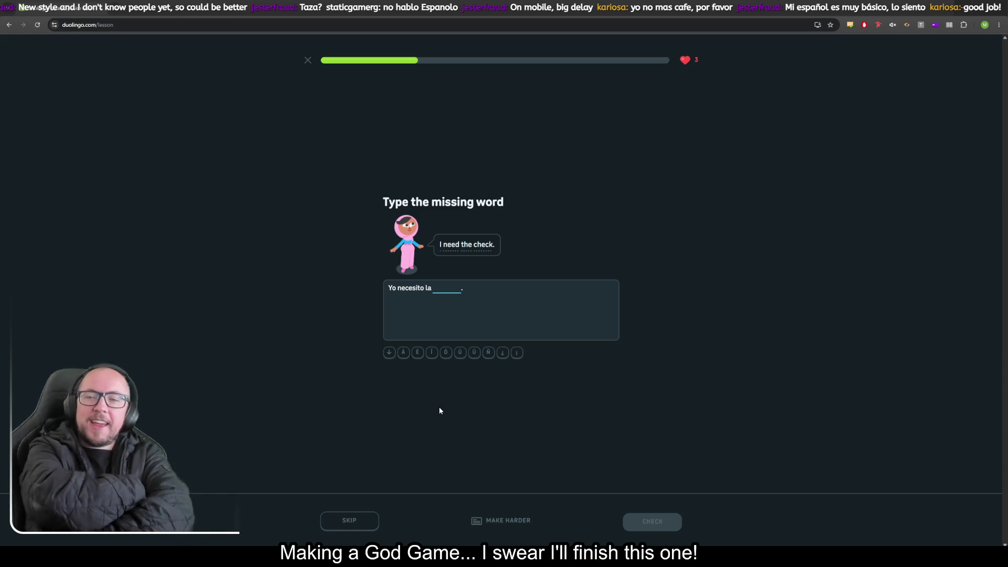
Step: Type a guess for the missing word, check it, and continue past the wrong answer
text(billeto)
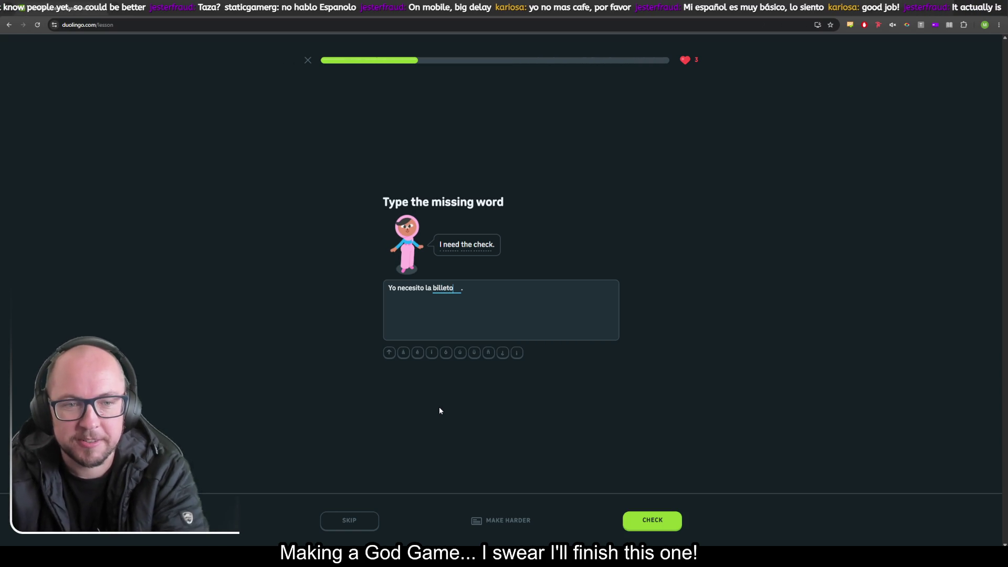
click(652, 520)
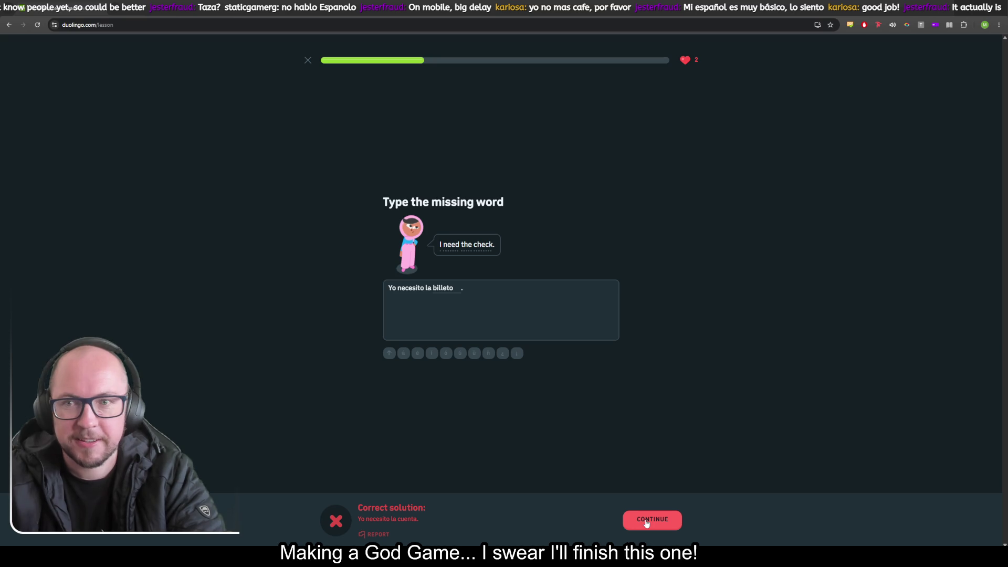
click(646, 524)
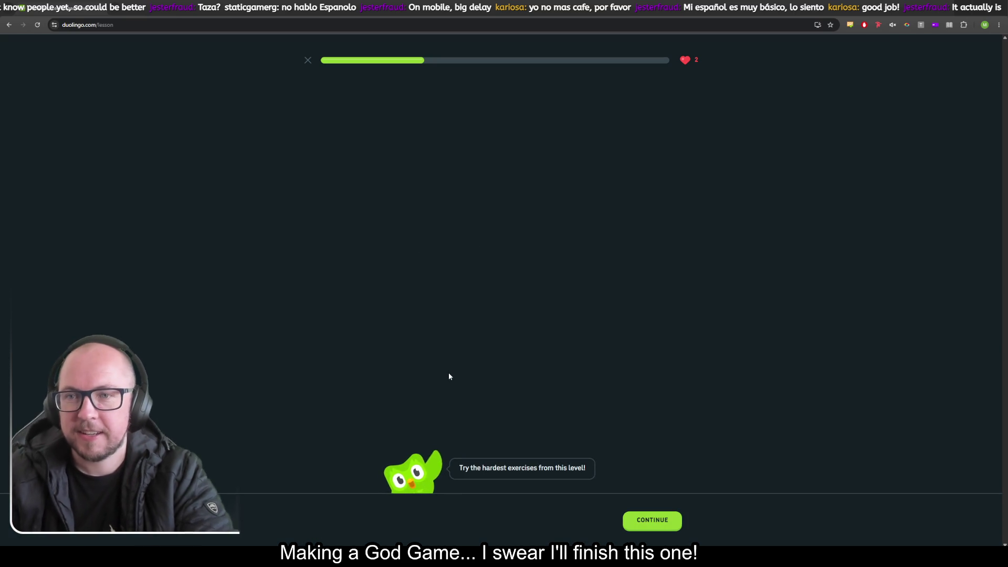
Step: Build 'Yo quiero la cuenta' for 'I want to pay the check', check it, and continue
click(652, 523)
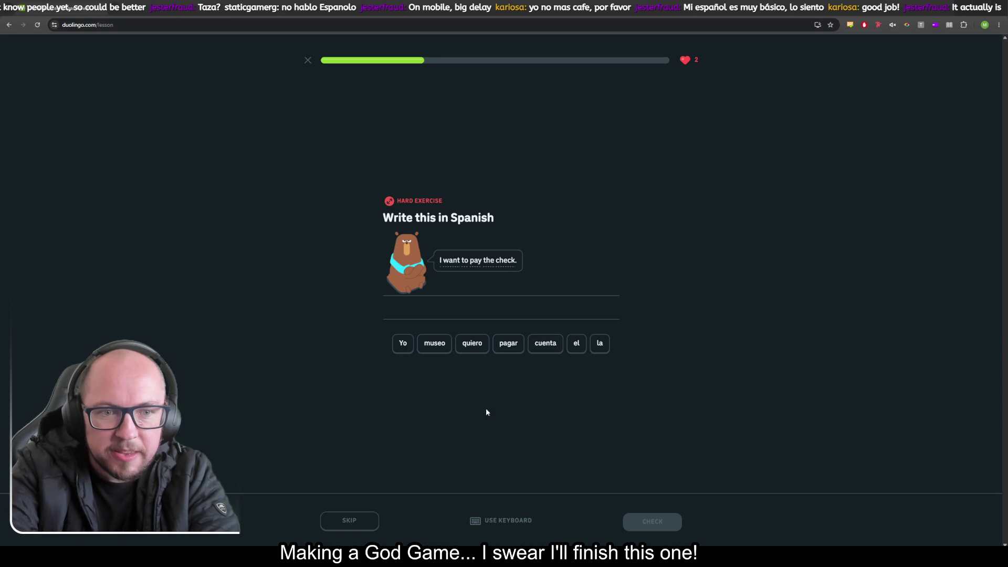
click(400, 347)
click(481, 348)
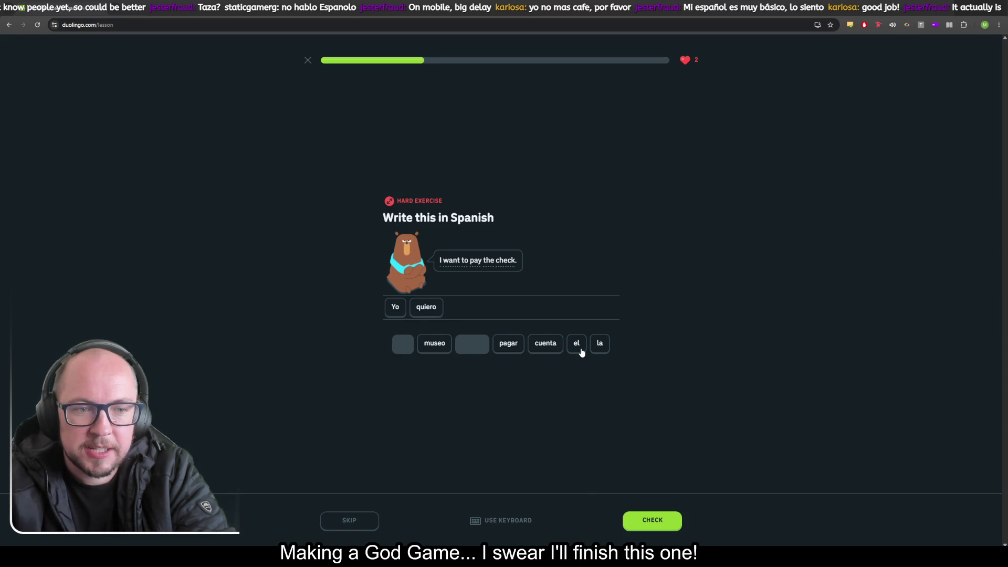
click(599, 345)
click(554, 355)
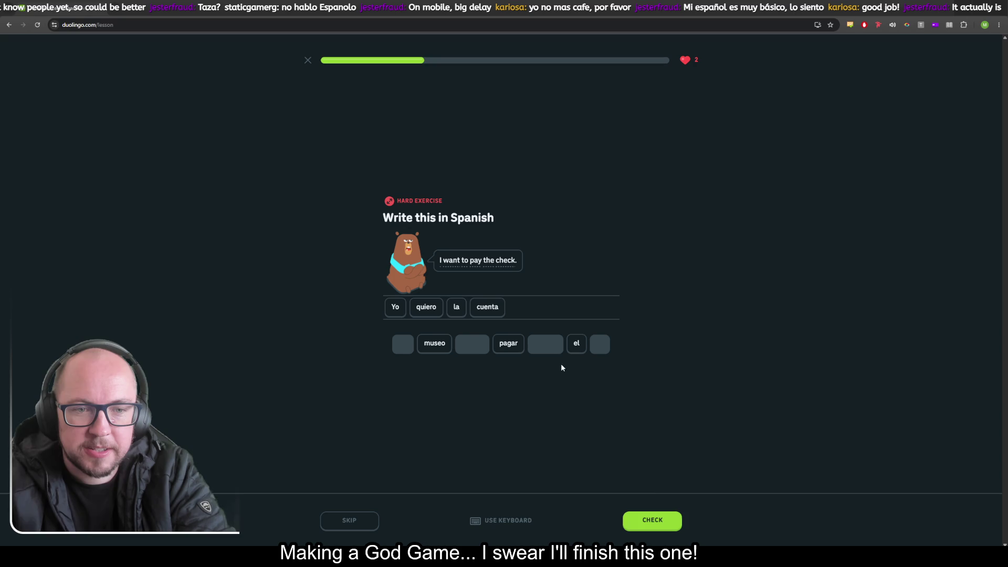
click(662, 523)
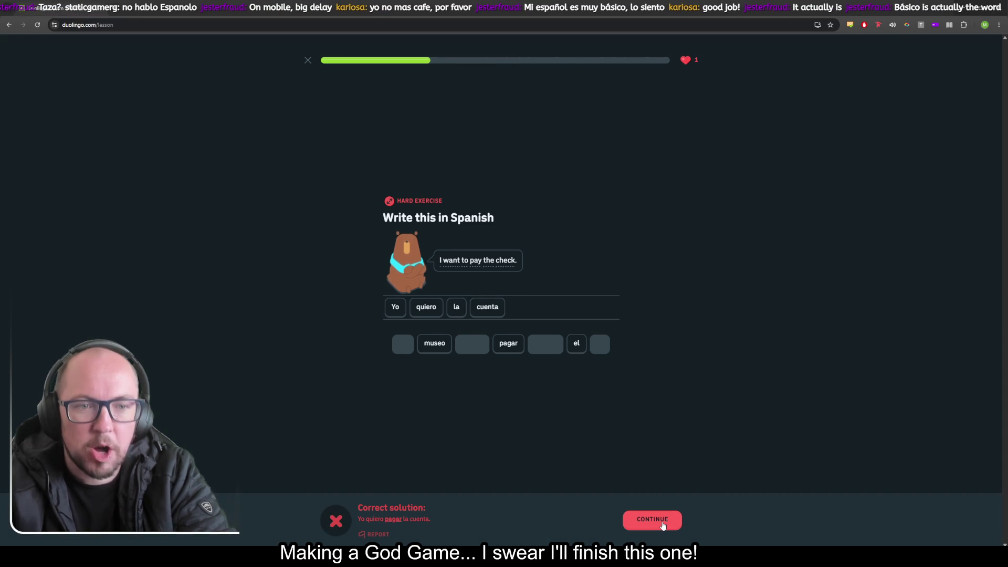
click(663, 523)
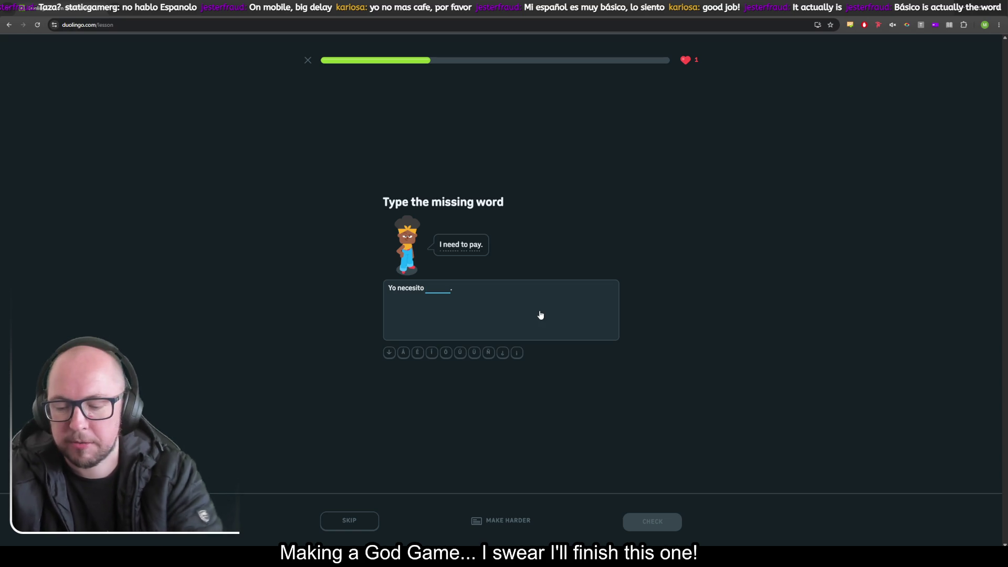
Step: Submit 'pagerr' as the missing word and continue
text(pagerr)
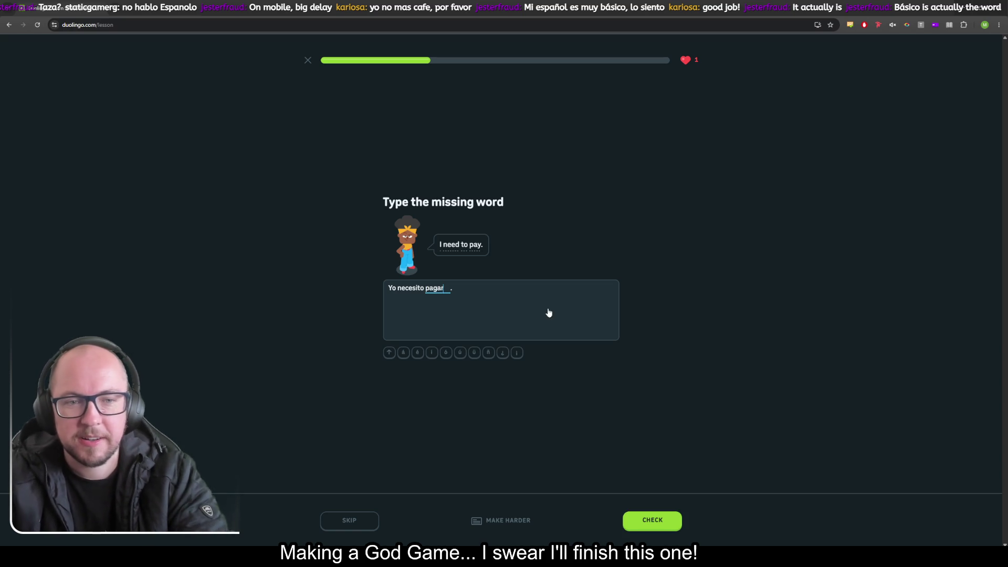
key(Return)
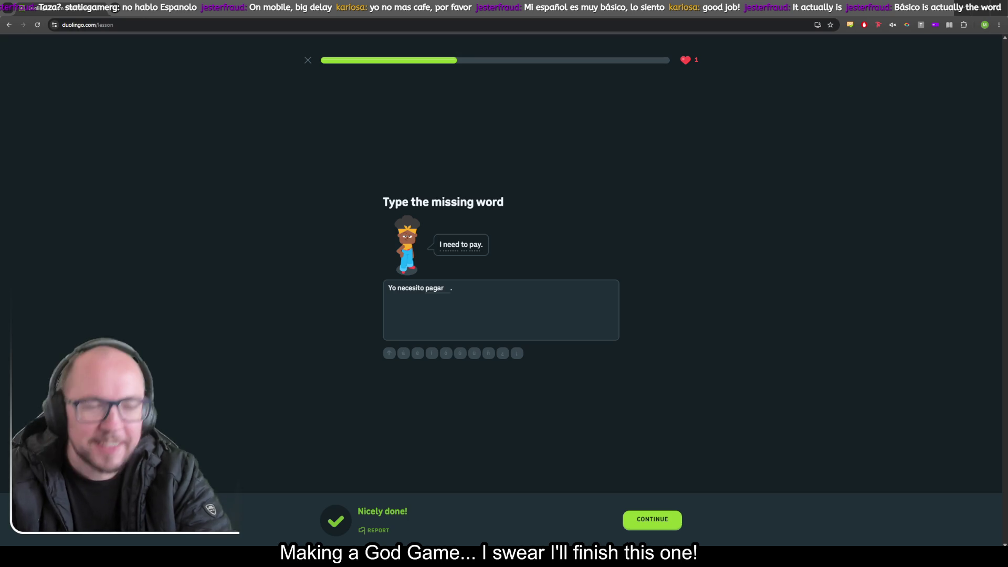
click(654, 528)
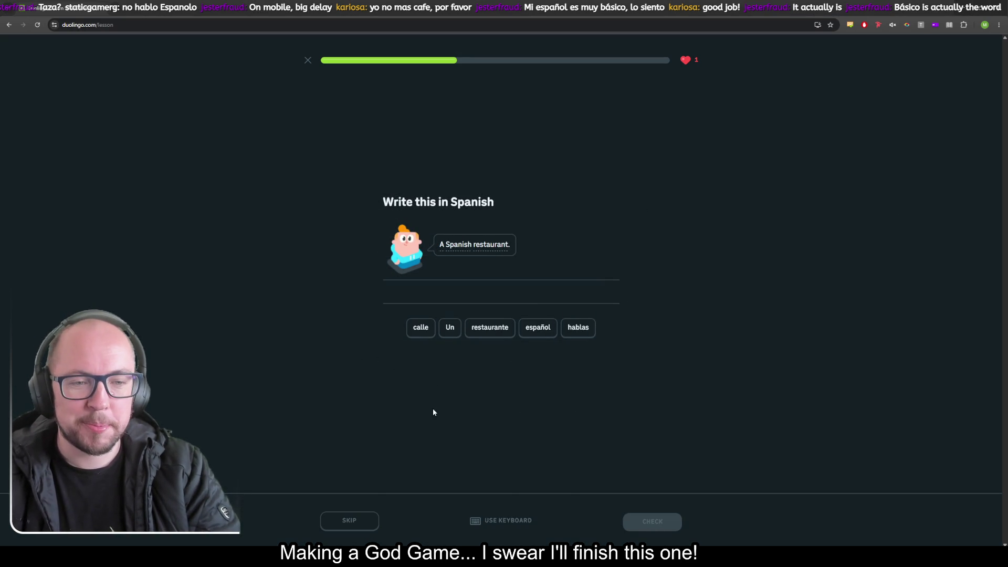
Step: Build 'Un restaurante español' from the tiles, check it, and continue
click(448, 330)
click(487, 328)
click(539, 328)
click(657, 520)
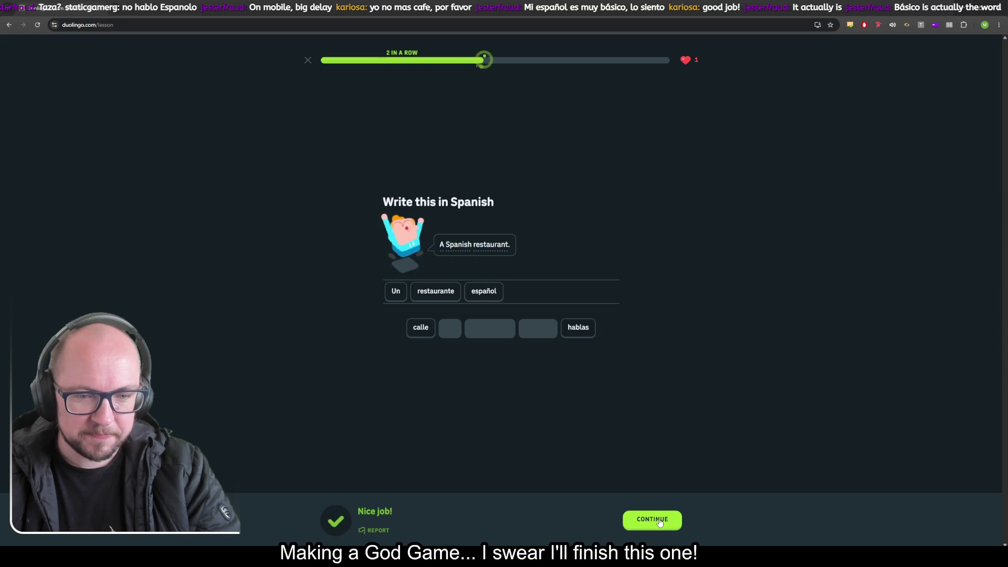
click(658, 517)
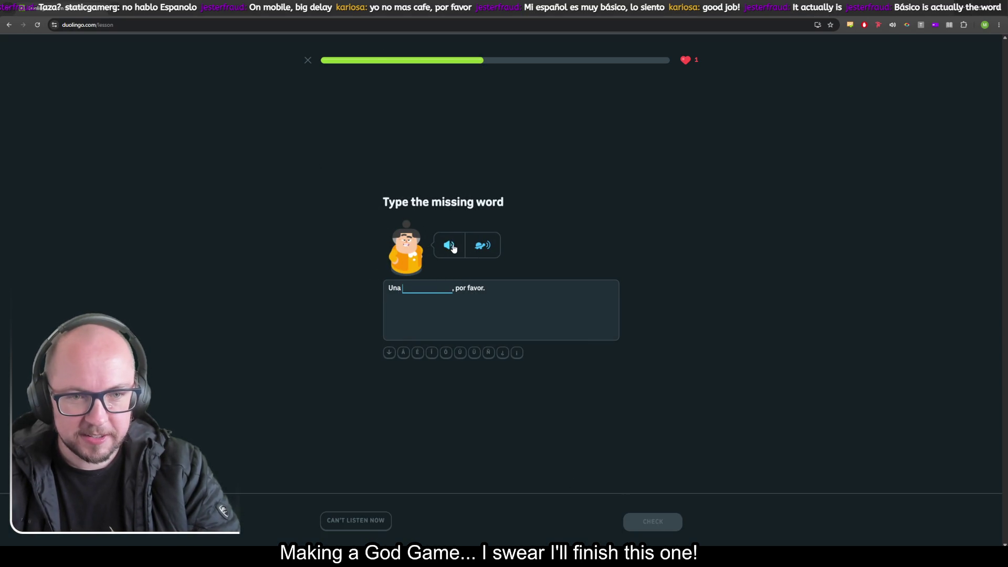
Step: Replay the audio and submit 'burgeusa' for the 'Una ___, por favor.' blank
click(687, 237)
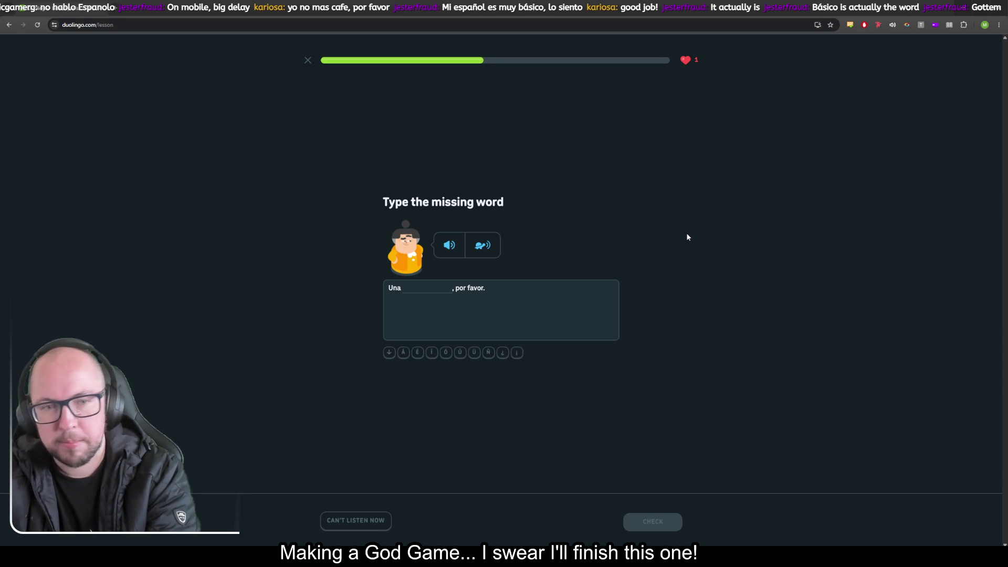
click(425, 290)
text(bur)
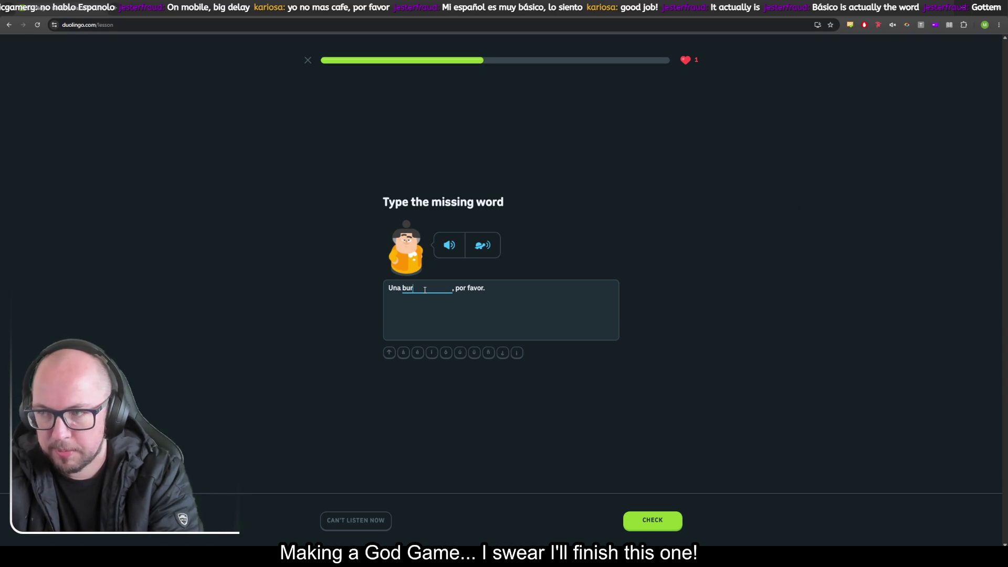
text(geasa)
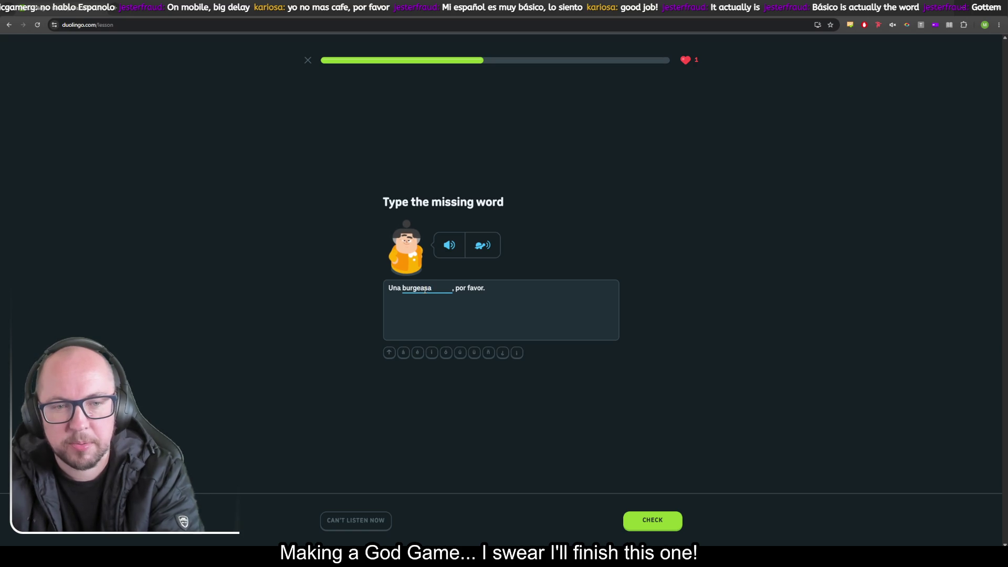
key(BackSpace)
key(BackSpace)
key(BackSpace)
text(usa)
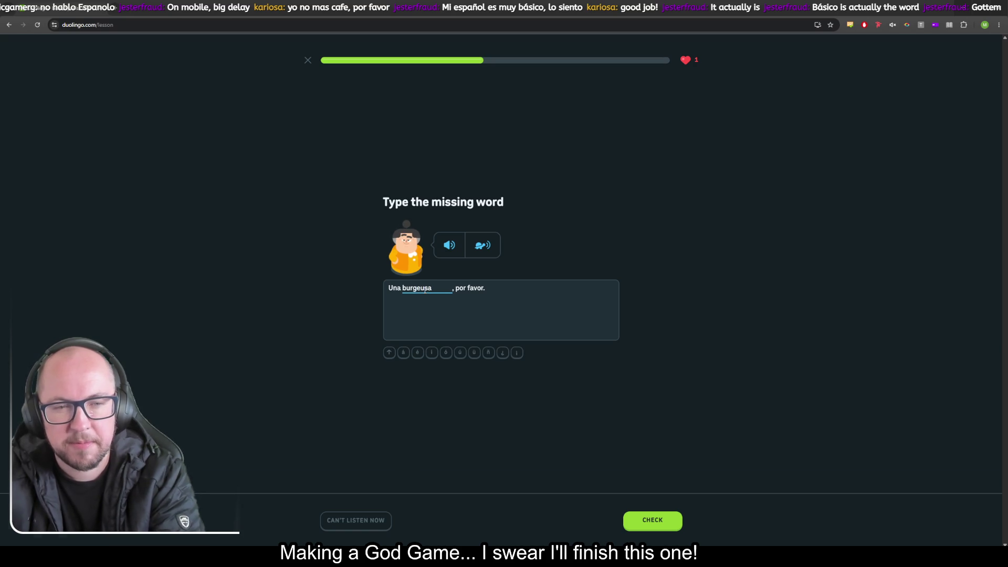
key(Return)
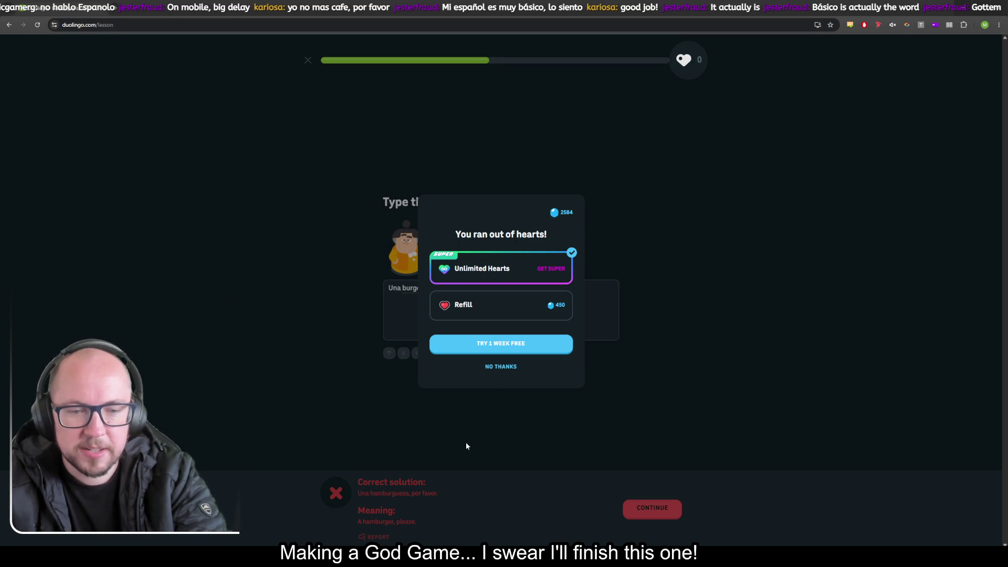
Step: Decline the heart offers, quit the unfinished lesson, and close the comeback notice
click(504, 366)
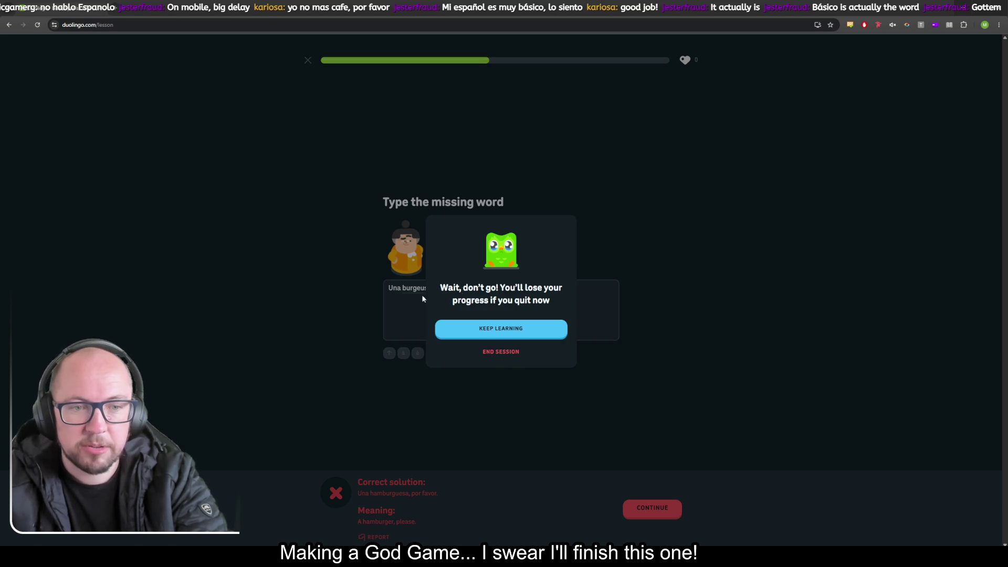
click(508, 329)
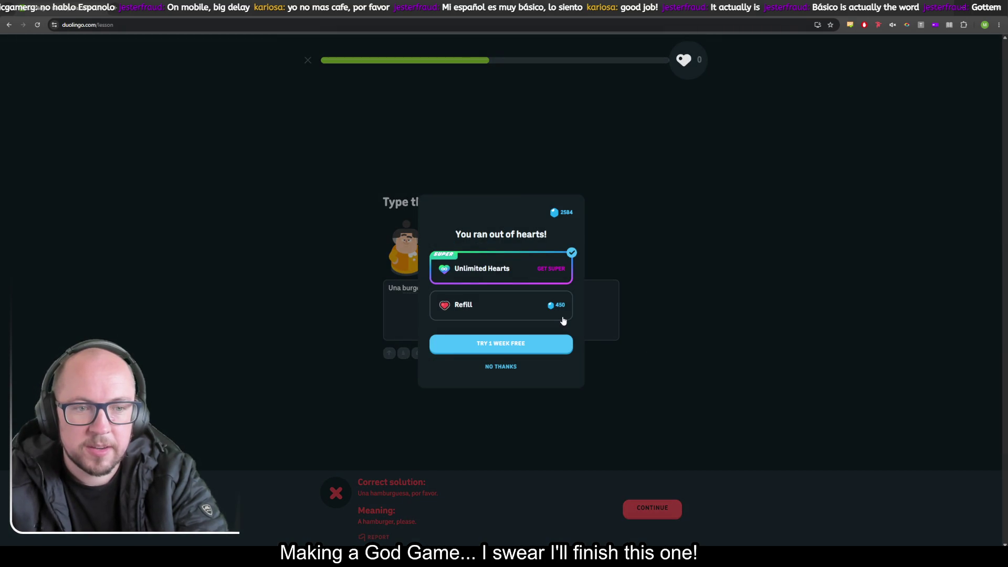
click(492, 369)
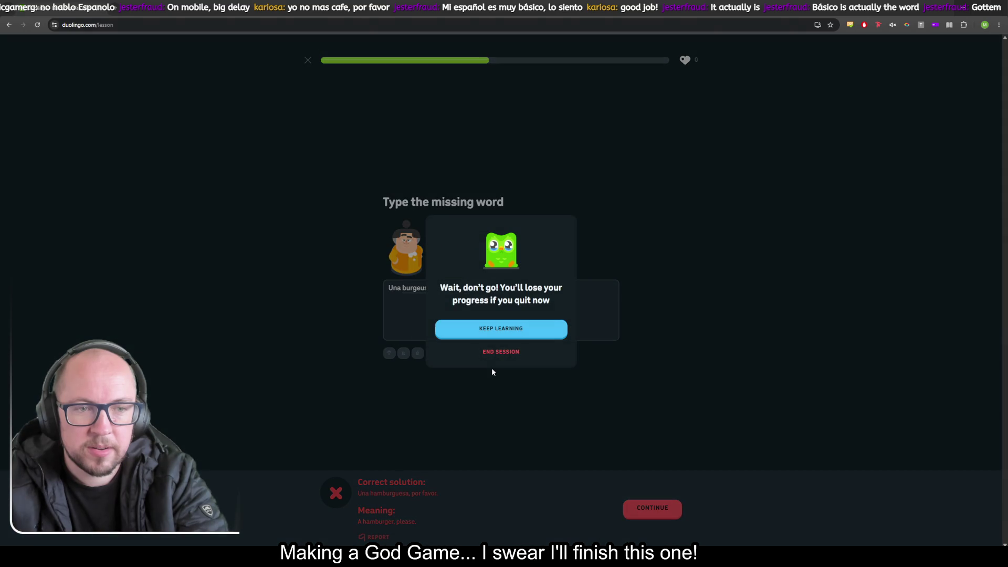
click(508, 352)
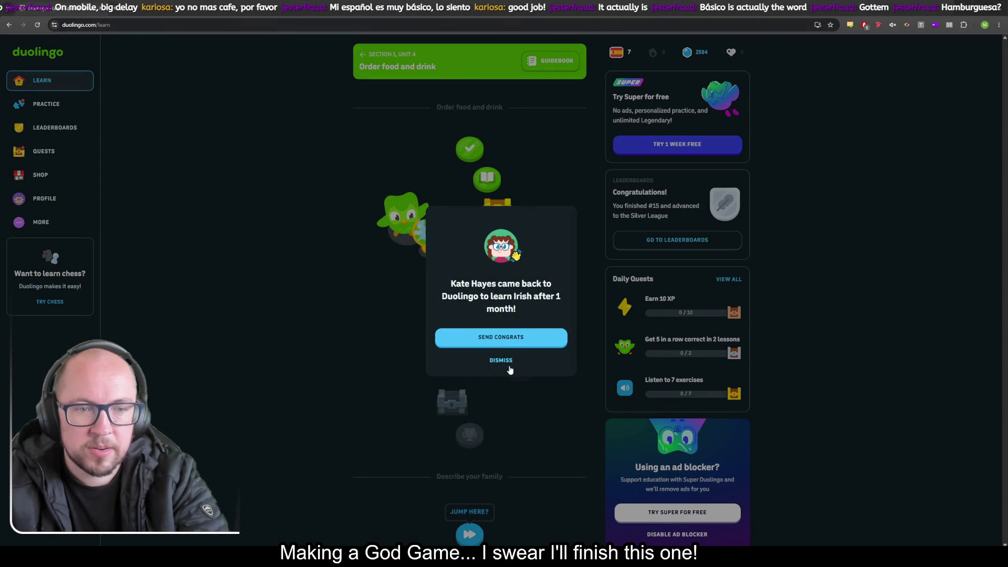
click(507, 361)
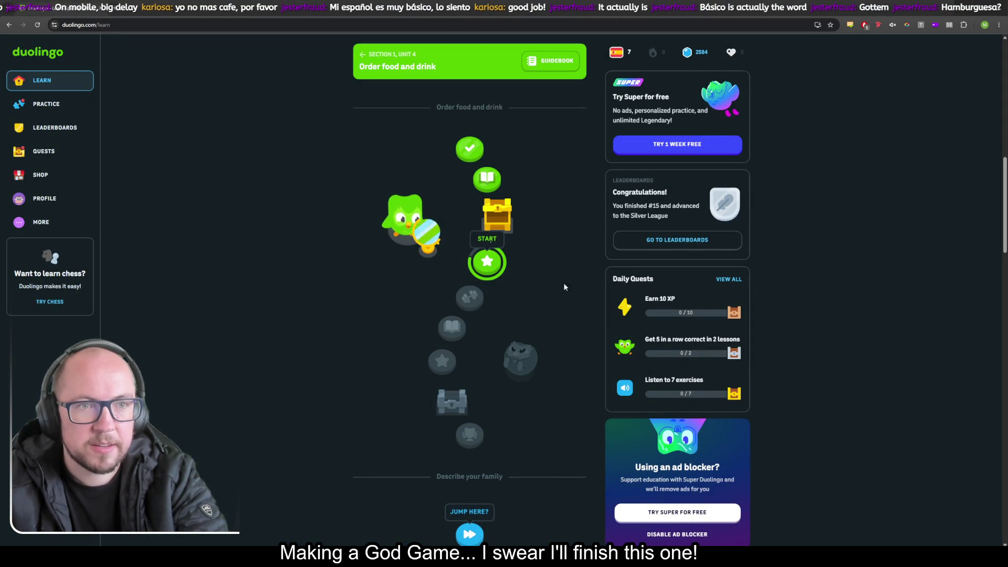
Step: Try starting the final Order food and drink lesson, then switch to the translation tab
scroll(558, 296, down, 1)
scroll(557, 277, up, 1)
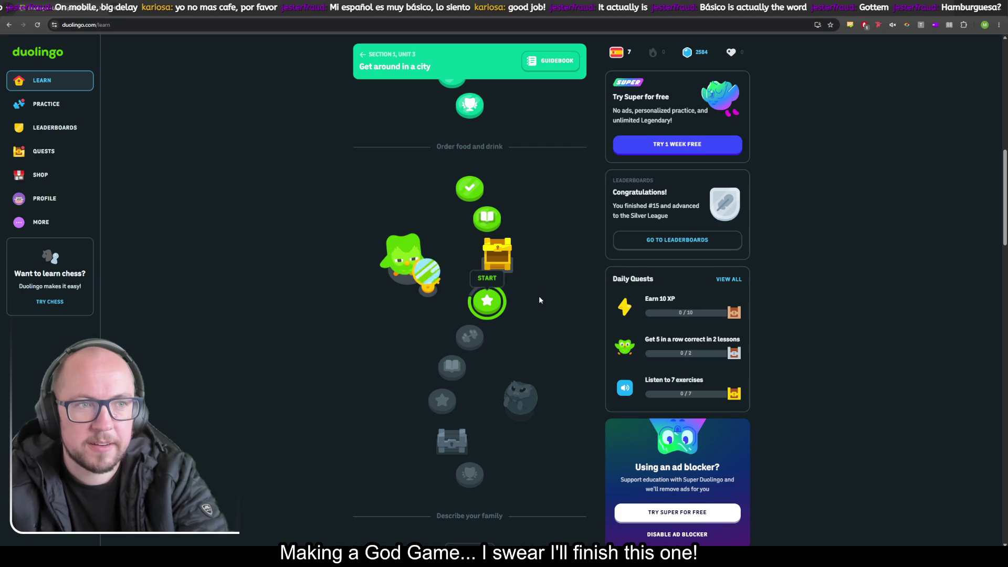
click(486, 301)
click(487, 368)
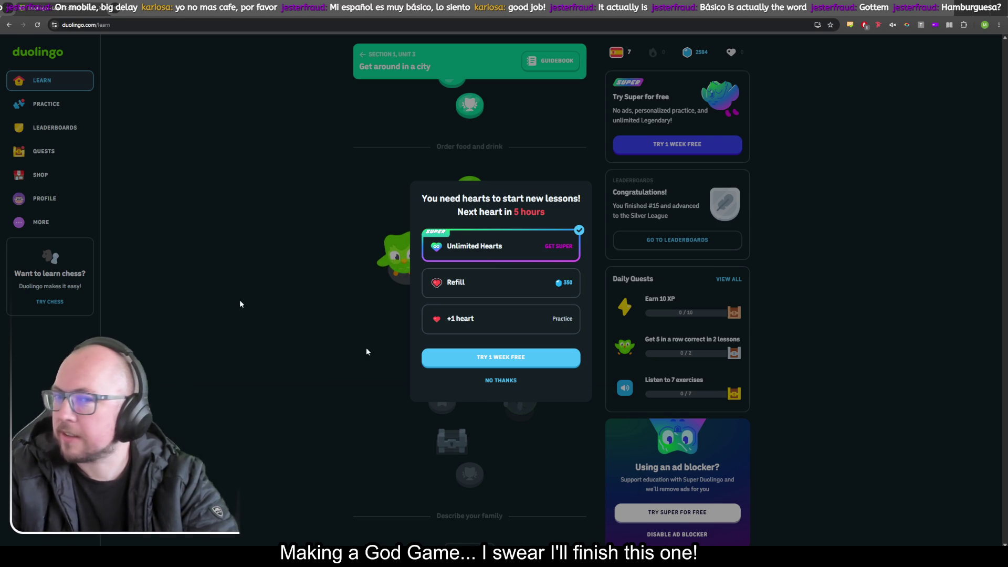
key(ctrl+Tab)
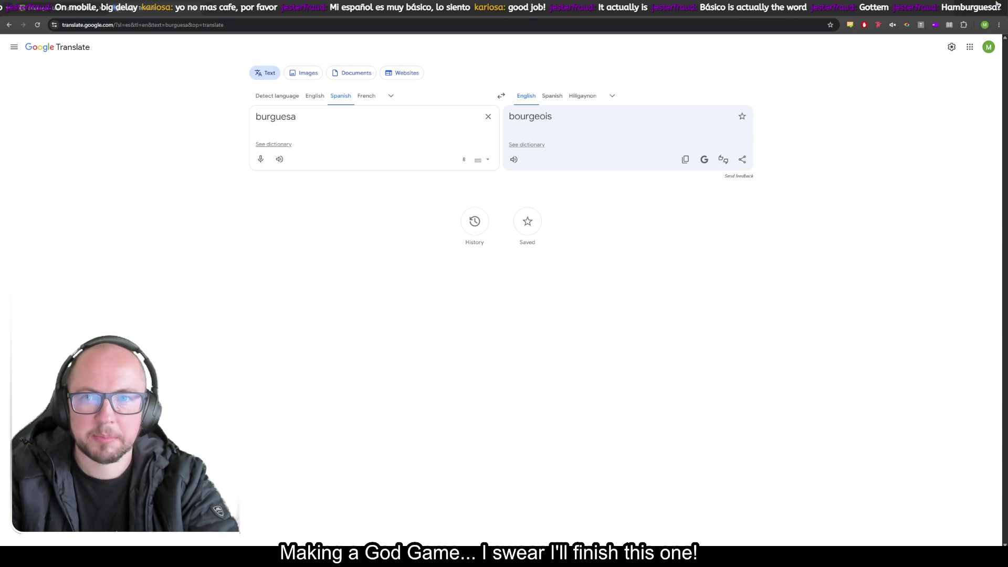
Step: Minimise the browser after reading burguesa → bourgeois to bring Blender back
click(992, 4)
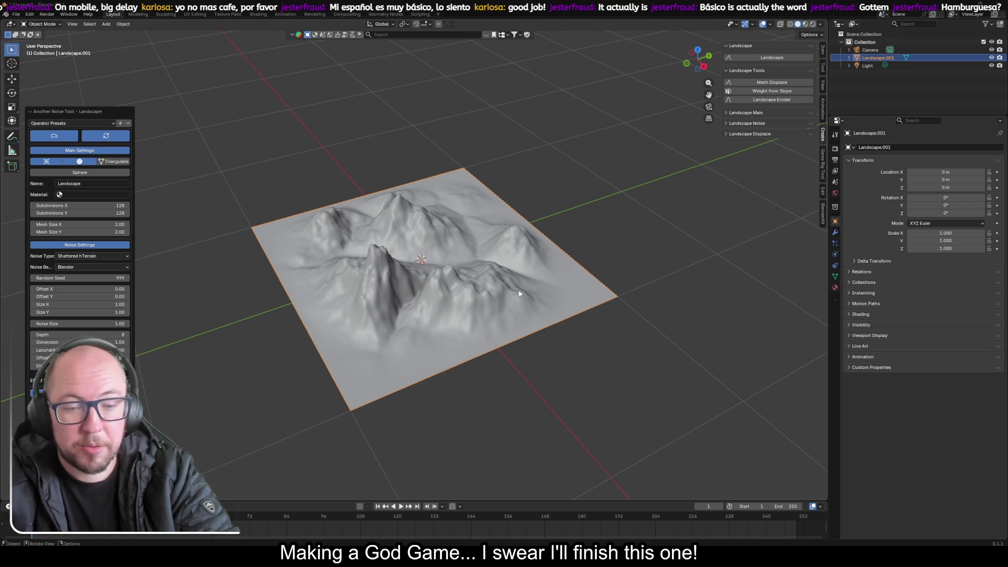
Step: Inspect the mountain terrain from low and overhead angles, then delete Landscape.001
mouse_move(443, 341)
mouse_down()
mouse_move(473, 328)
mouse_move(450, 323)
mouse_up()
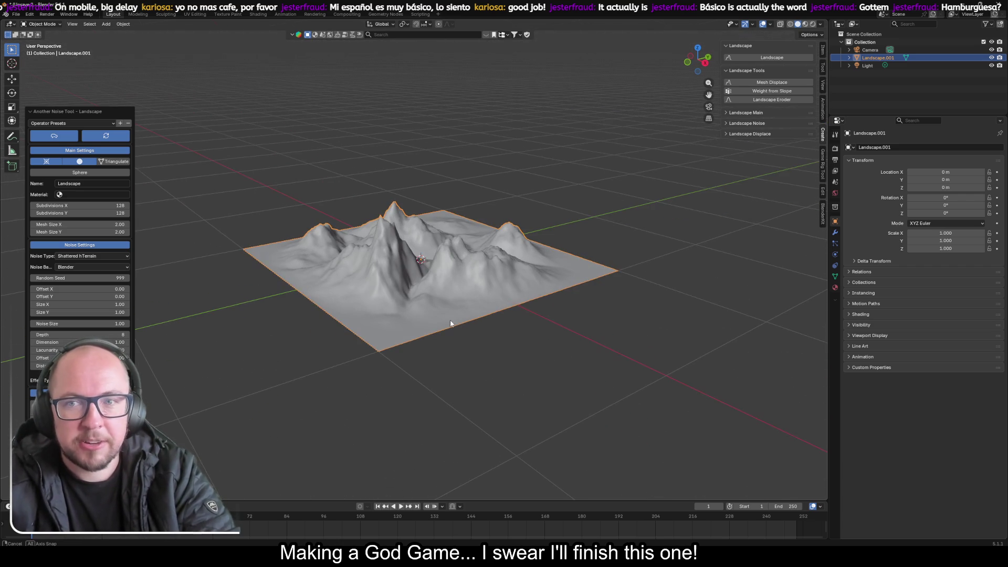
mouse_move(389, 223)
mouse_down()
mouse_move(403, 273)
mouse_move(377, 223)
mouse_move(336, 273)
mouse_move(284, 225)
mouse_move(237, 250)
mouse_move(229, 278)
mouse_move(277, 246)
mouse_move(541, 293)
mouse_move(454, 285)
mouse_move(454, 302)
mouse_move(458, 272)
mouse_move(648, 272)
mouse_move(603, 283)
mouse_up()
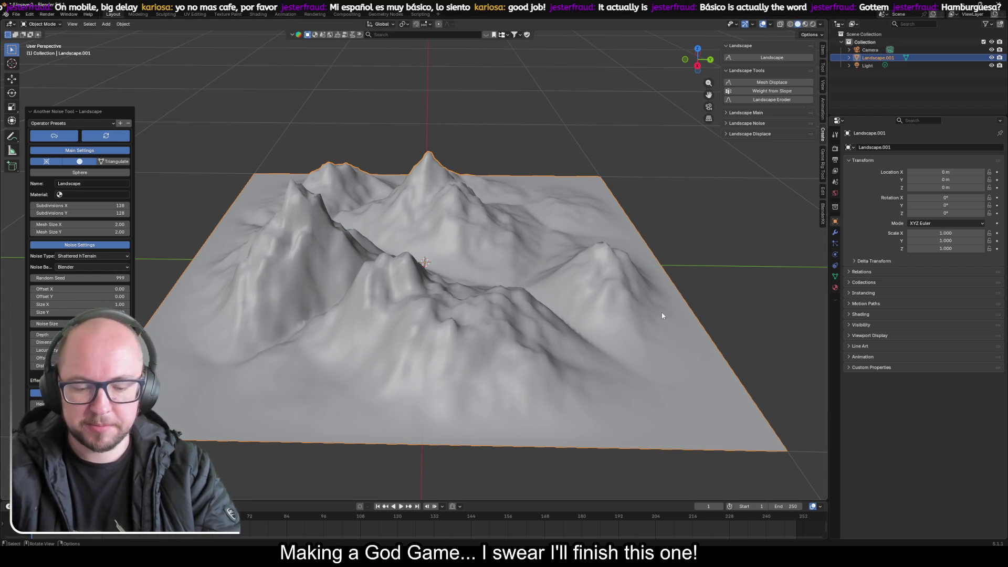
key(Delete)
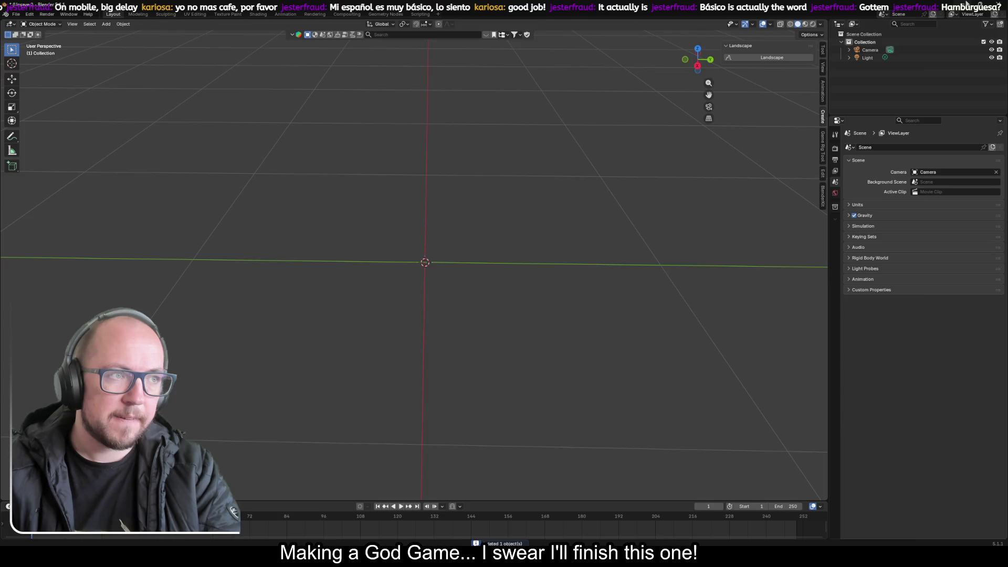
Step: Minimise Blender and orbit Godot's terrain_1 view across the grassy Landscape_002 terrain
click(967, 4)
mouse_move(479, 187)
mouse_down()
mouse_move(520, 197)
mouse_move(530, 181)
mouse_move(519, 168)
mouse_move(498, 184)
mouse_move(498, 160)
mouse_move(525, 150)
mouse_move(524, 173)
mouse_move(525, 147)
mouse_move(525, 168)
mouse_move(520, 157)
mouse_move(255, 106)
mouse_up()
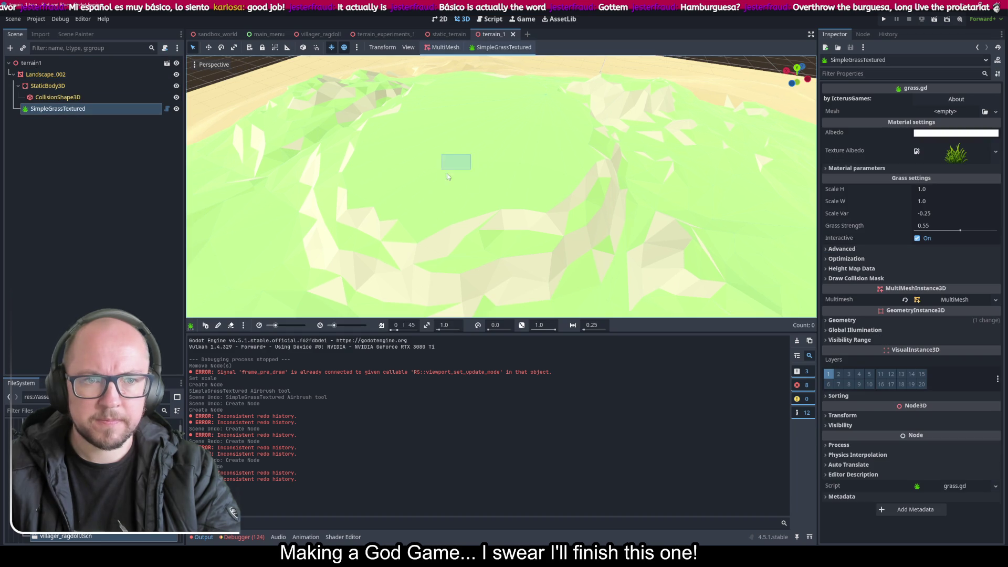
Step: Inspect the CollisionShape3D, SimpleGrassTextured and Landscape_002 nodes in terrain_1
click(84, 97)
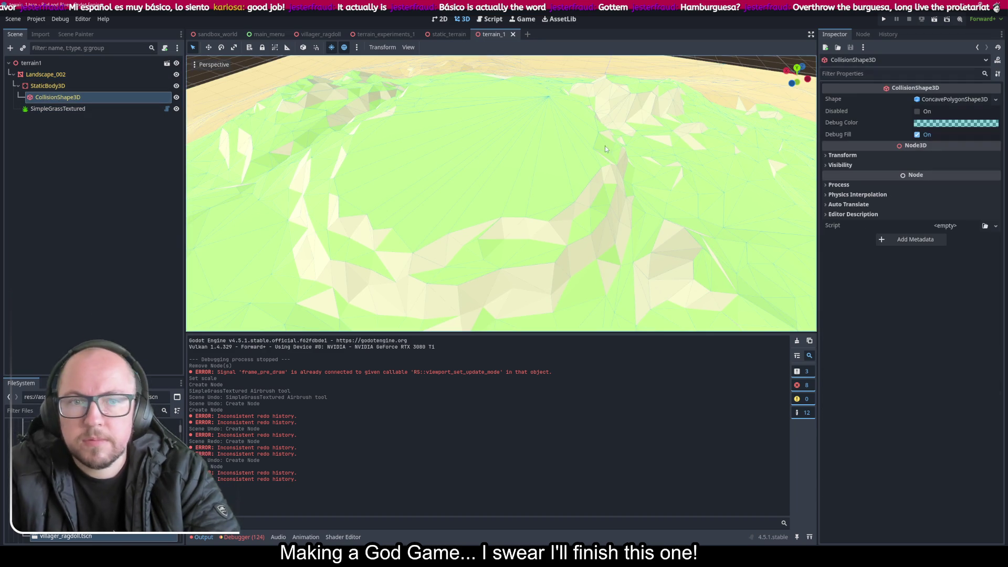
click(134, 110)
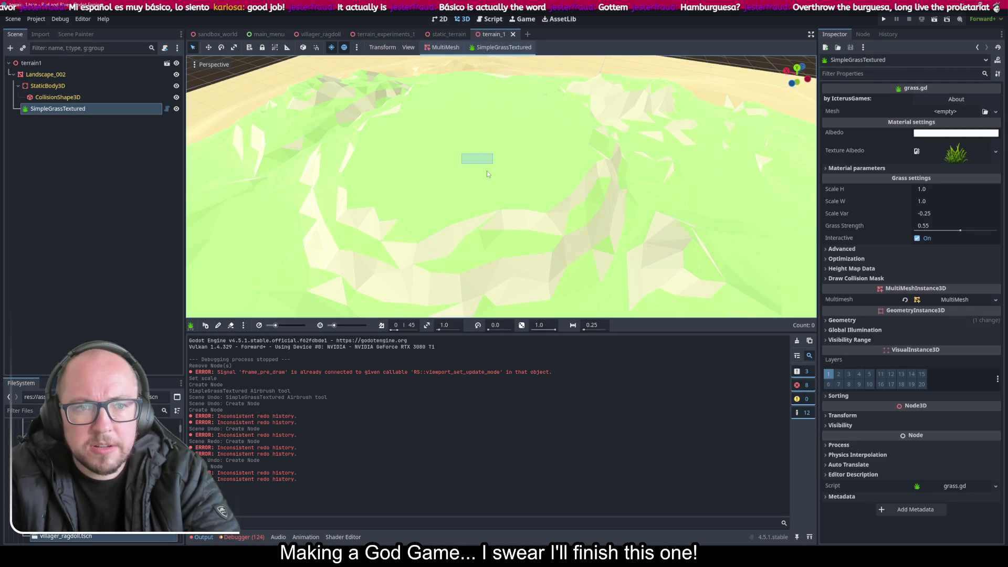
click(67, 74)
click(70, 108)
click(449, 169)
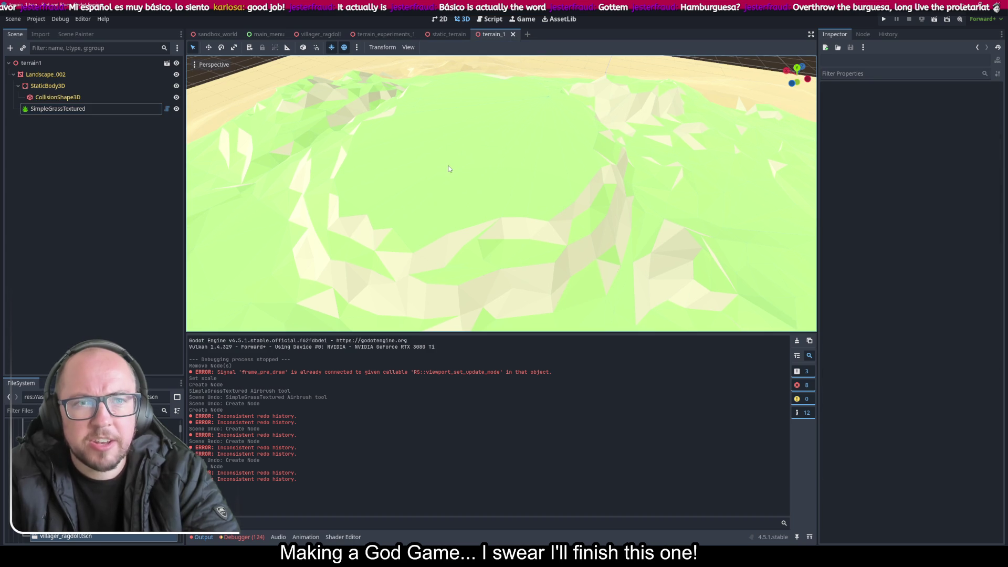
Step: Compare with the grass test scene in terrain_experiments_1, then return to terrain_1
click(384, 34)
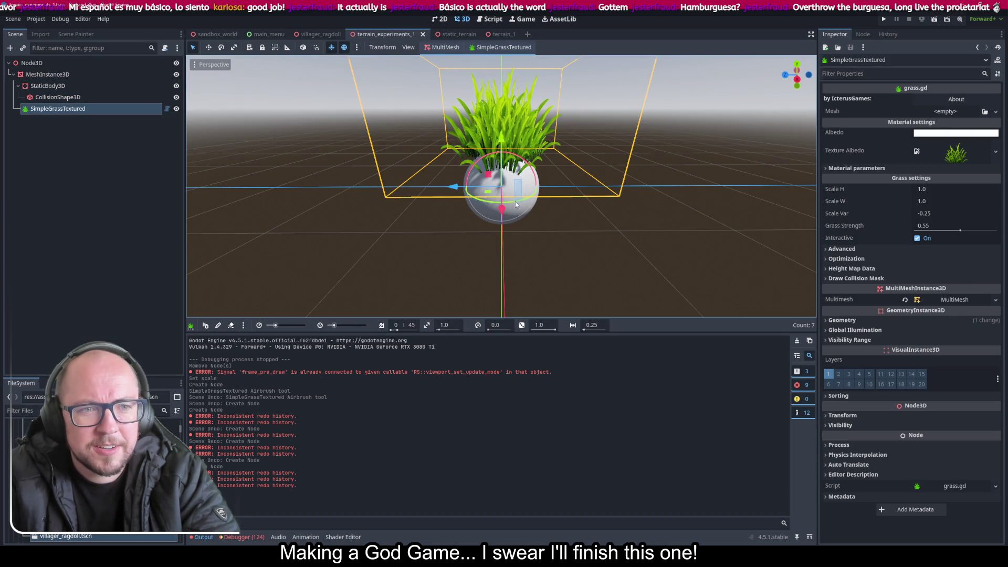
click(600, 182)
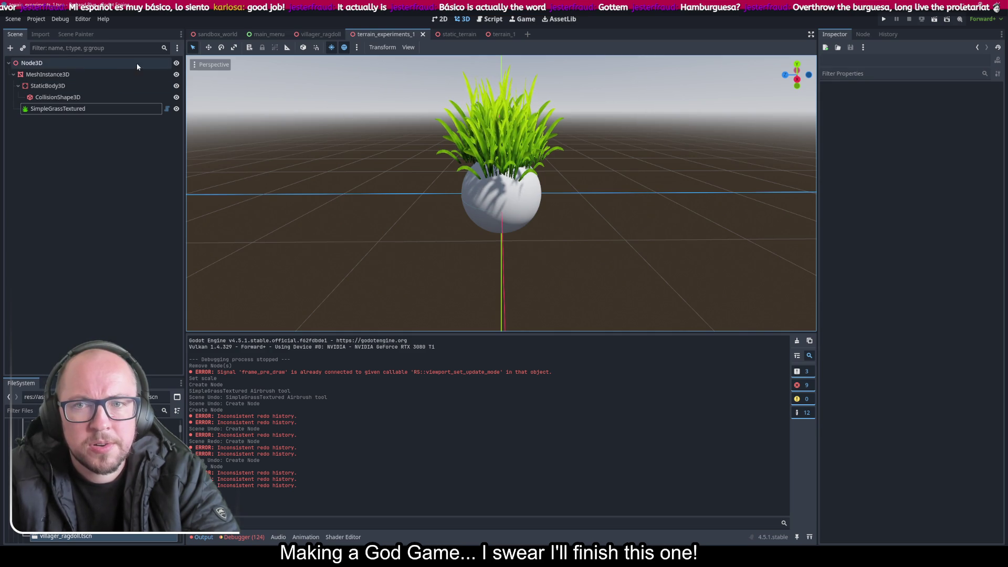
click(493, 35)
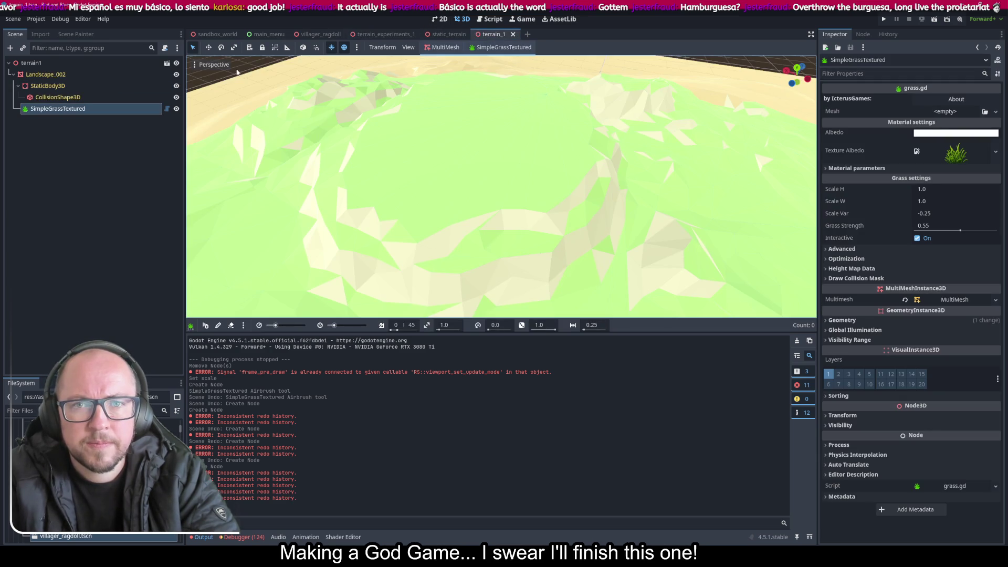
Step: Select and frame Landscape_002, removing the empty SimpleGrassTextured node
drag(382, 114, 466, 154)
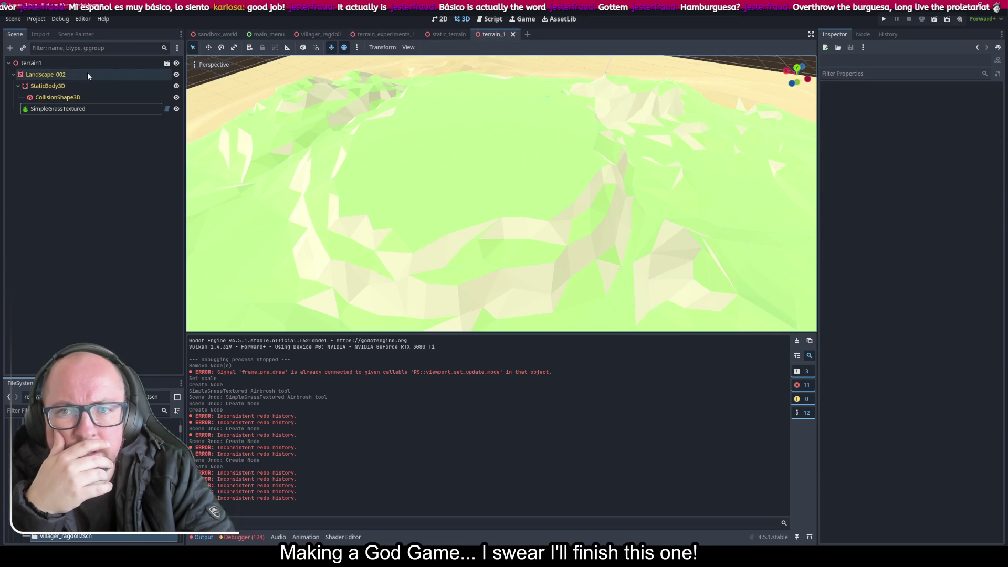
double_click(46, 75)
key(ctrl+z)
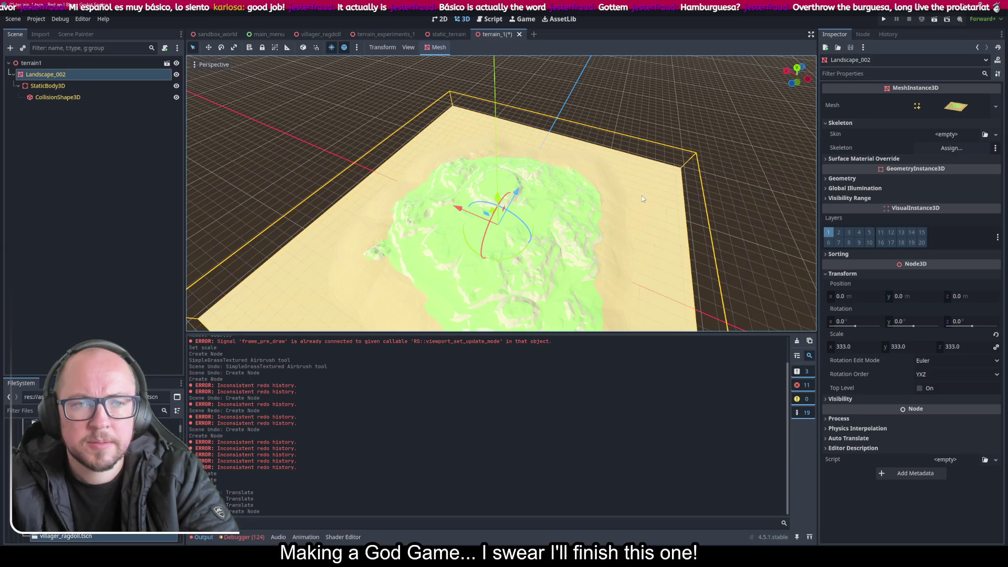
Step: Add a SimpleGrassTextured child node under Landscape_002
right_click(68, 75)
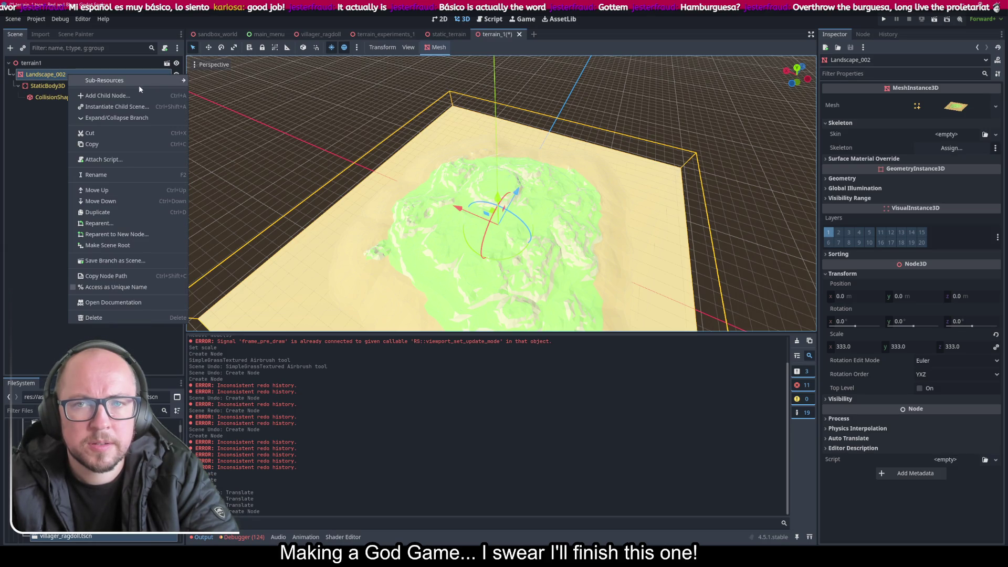
click(126, 95)
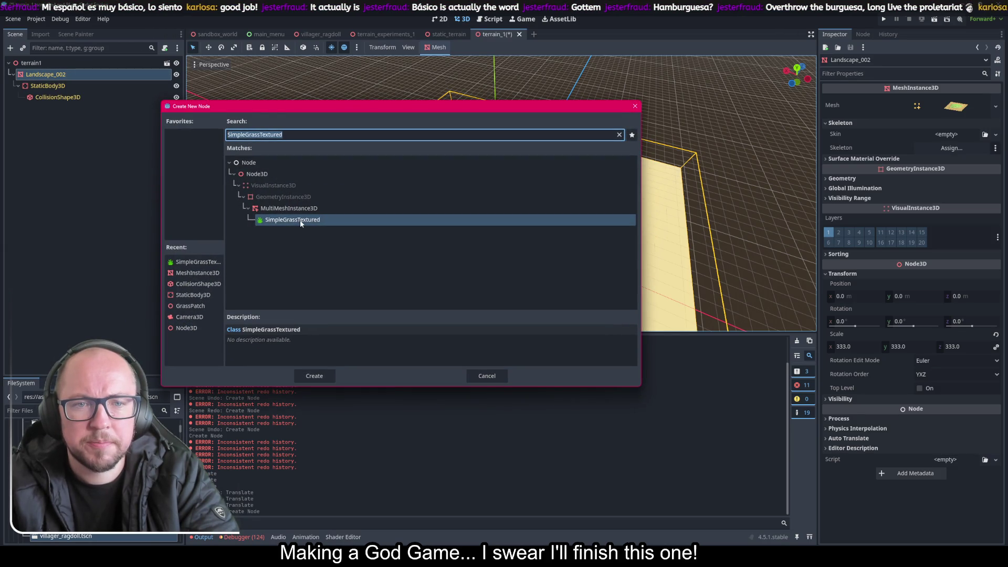
double_click(301, 219)
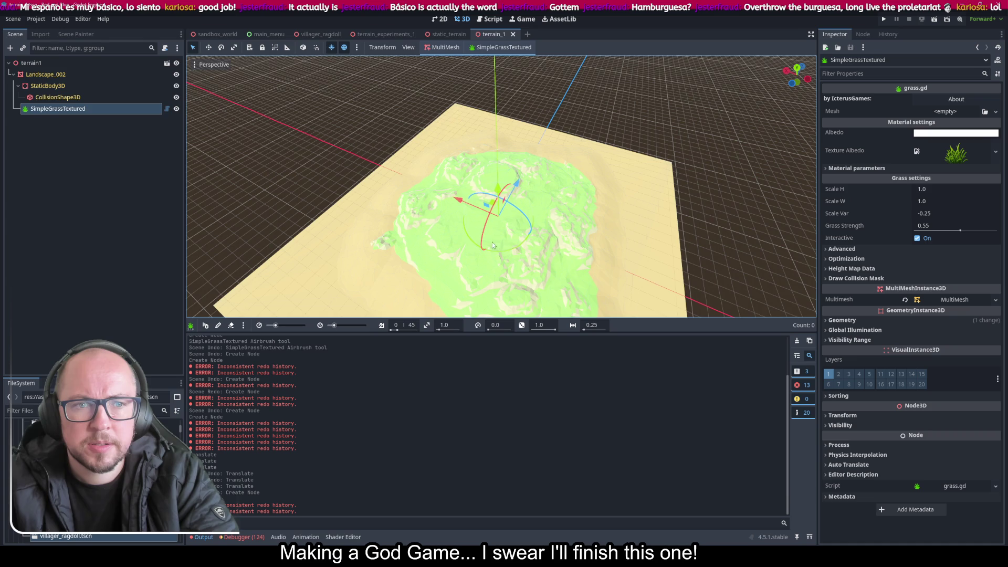
scroll(515, 145, up, 8)
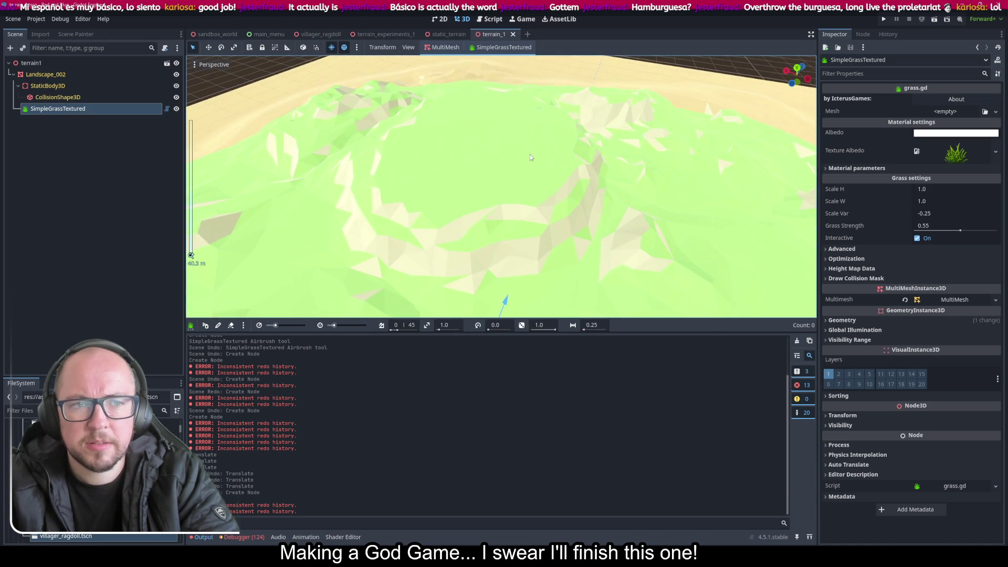
key(ctrl+z)
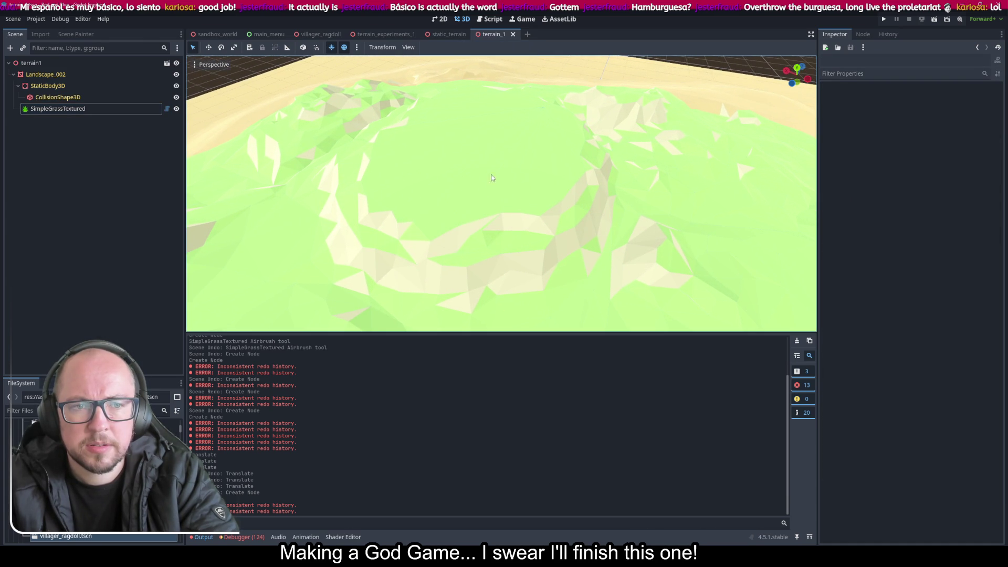
key(ctrl+shift+z)
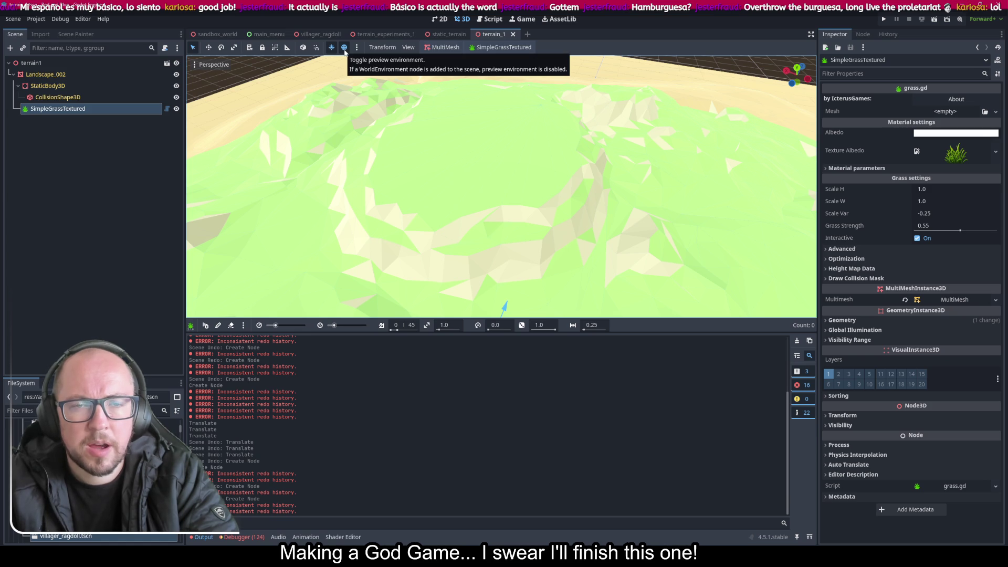
Step: Populate the terrain surface with grass via MultiMesh, then undo the grass node
click(496, 53)
click(496, 52)
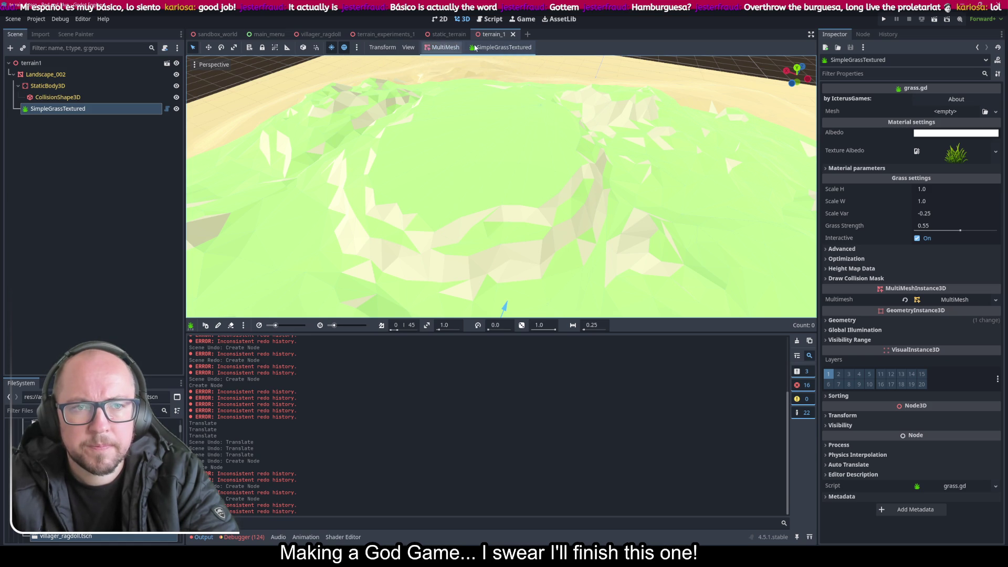
click(441, 48)
click(447, 61)
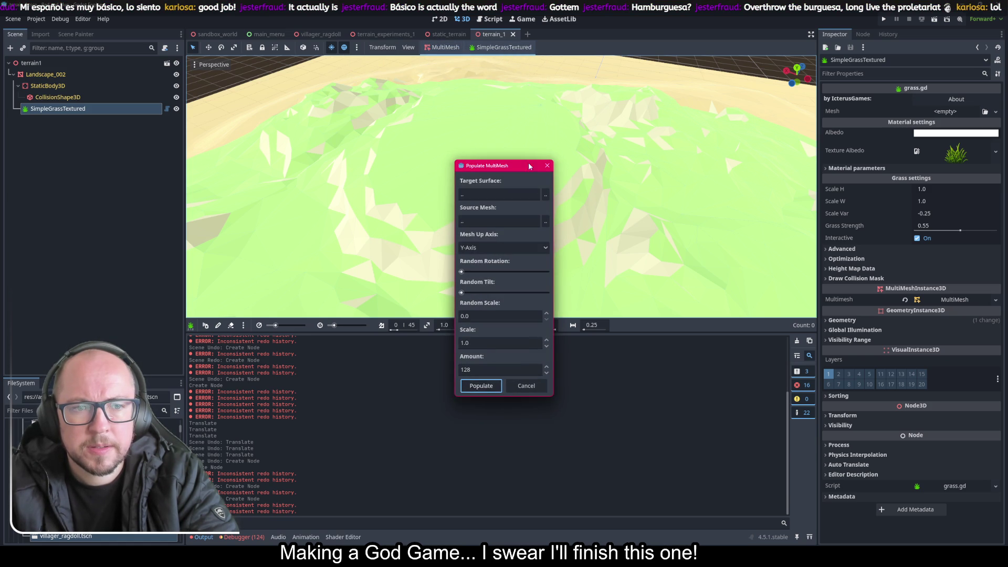
click(493, 384)
key(ctrl+z)
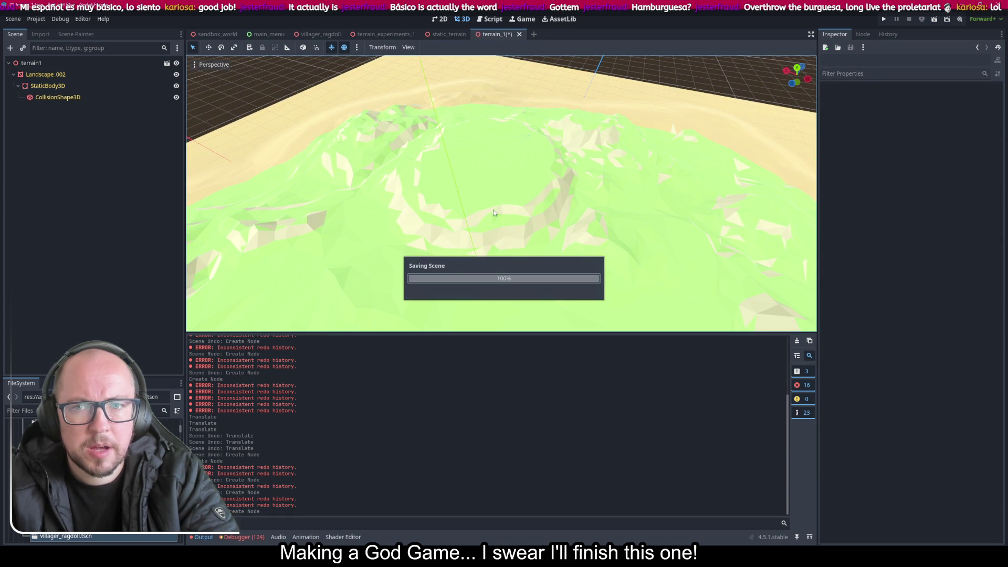
Step: Save terrain_1 and create a fresh SimpleGrassTextured child under Landscape_002
key(ctrl+s)
right_click(32, 62)
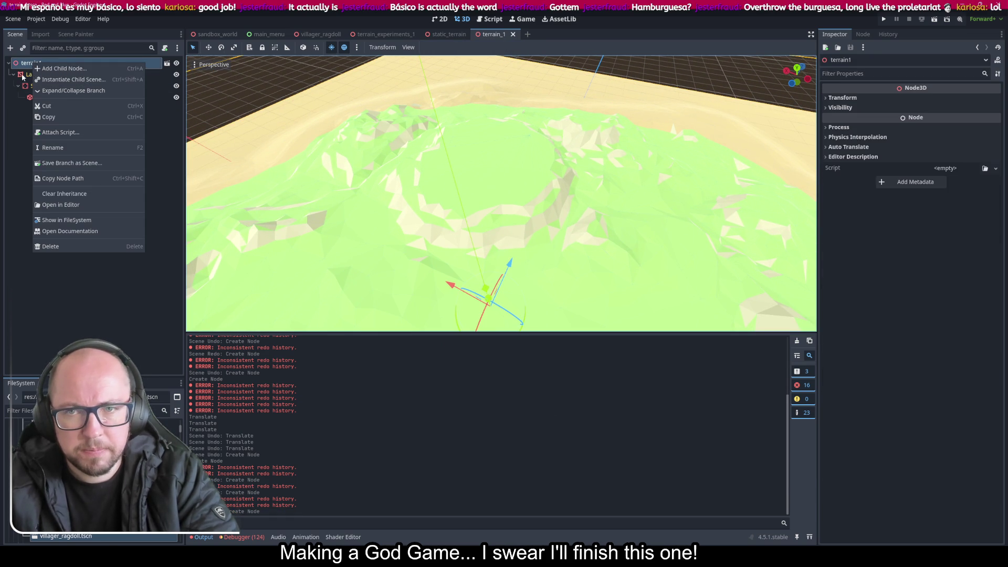
click(41, 74)
right_click(41, 76)
click(91, 95)
double_click(301, 220)
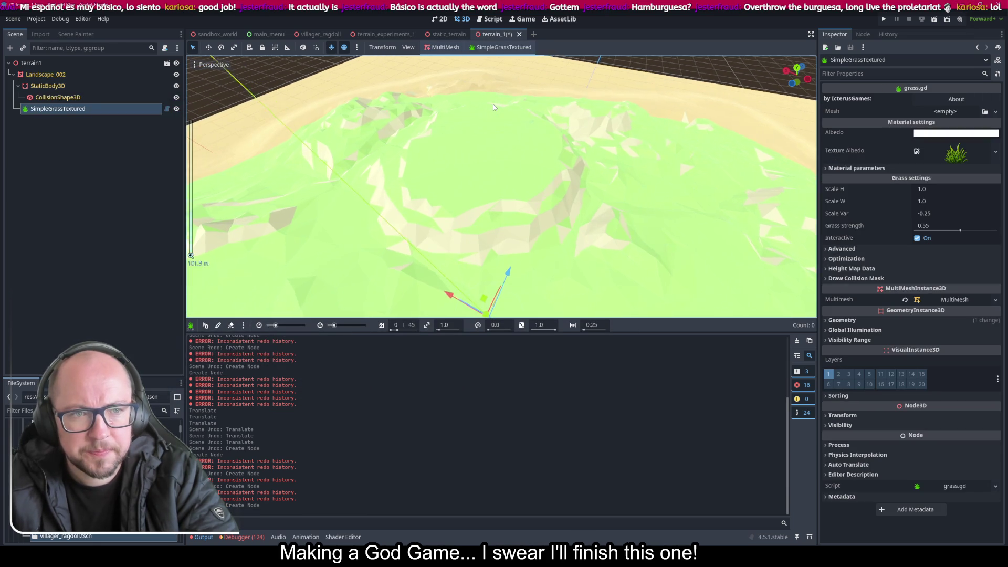
scroll(508, 134, down, 5)
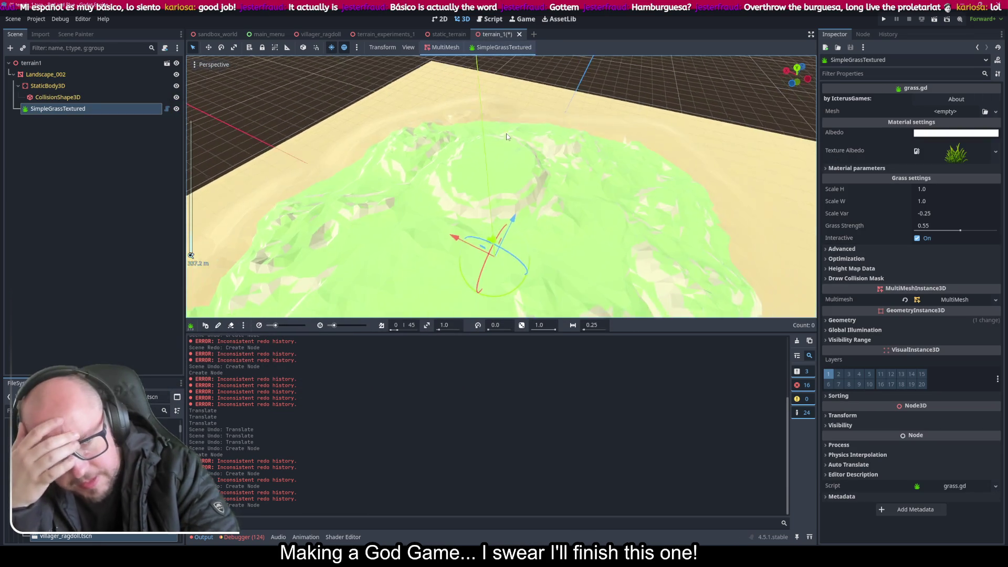
scroll(504, 142, up, 4)
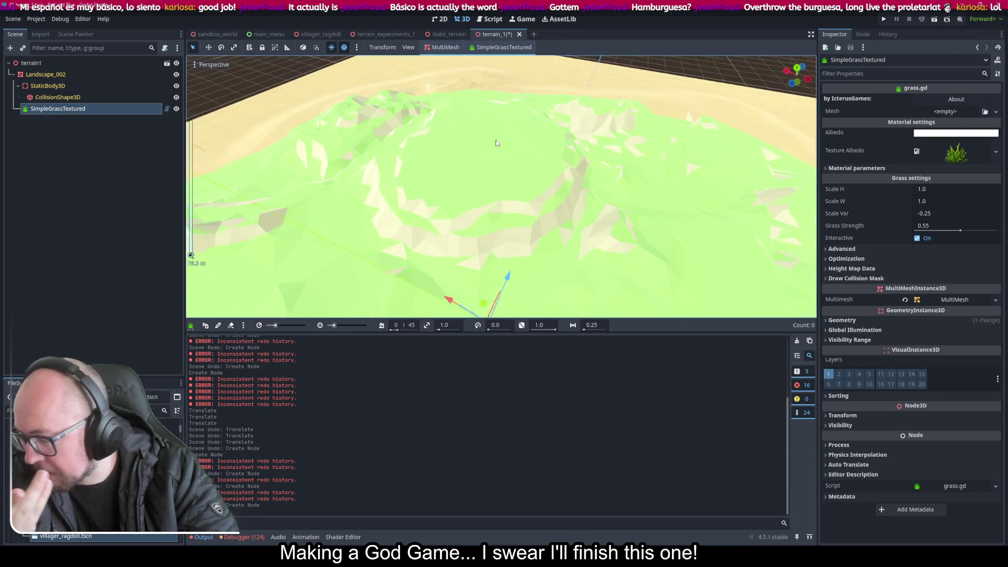
scroll(496, 140, up, 2)
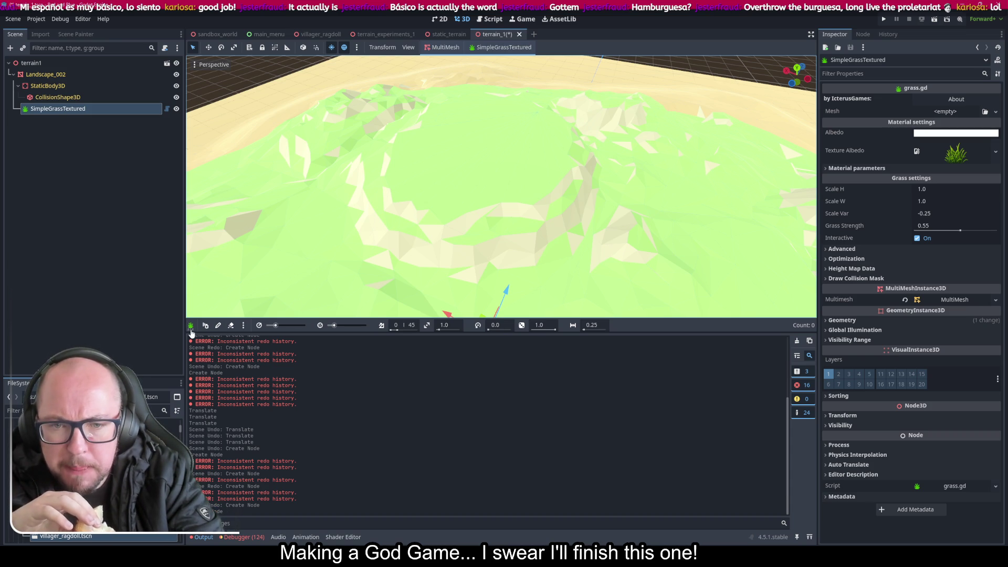
Step: Paint a few grass clumps near the terrain centre with the grass pencil
click(219, 328)
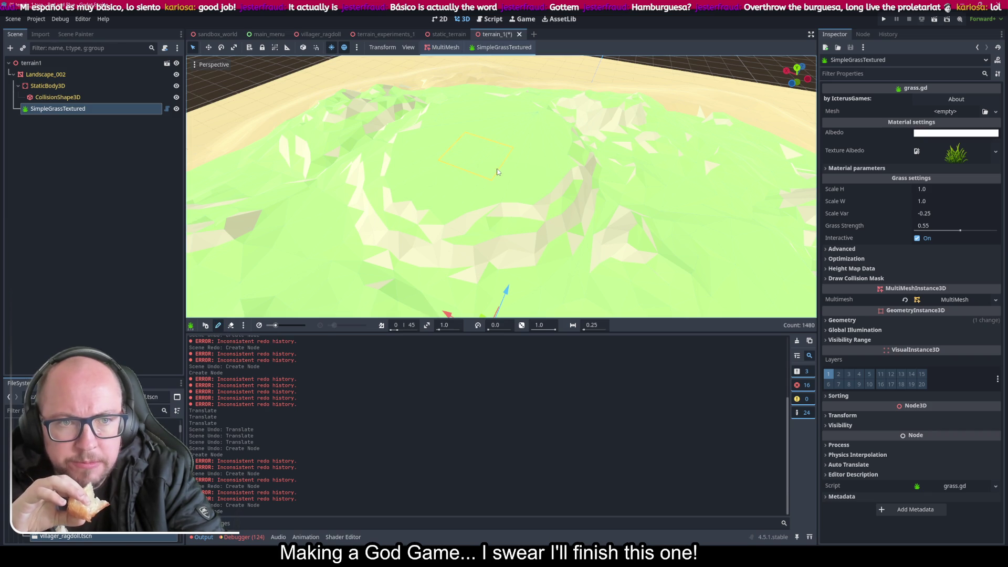
drag(498, 171, 541, 193)
scroll(543, 131, up, 5)
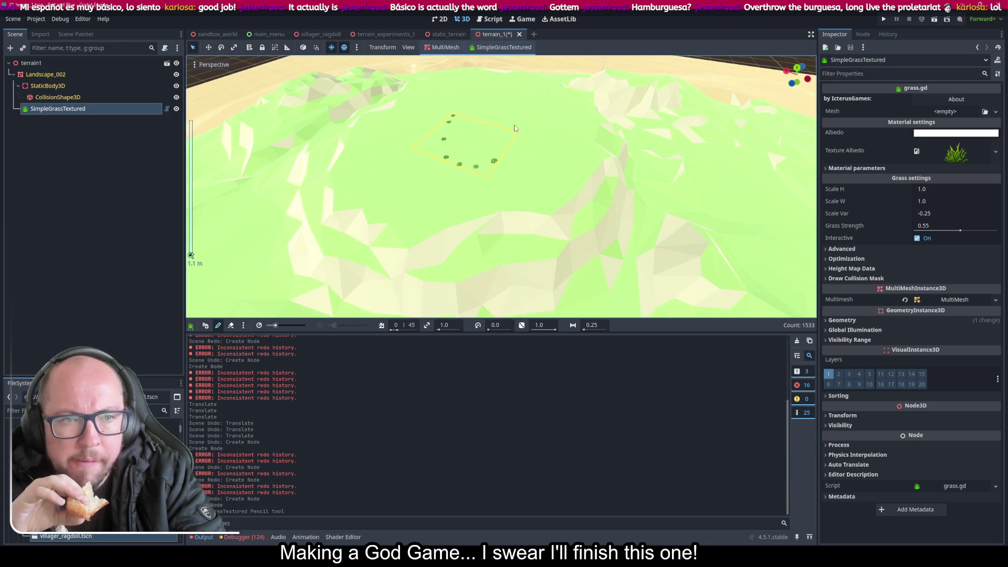
scroll(514, 128, up, 3)
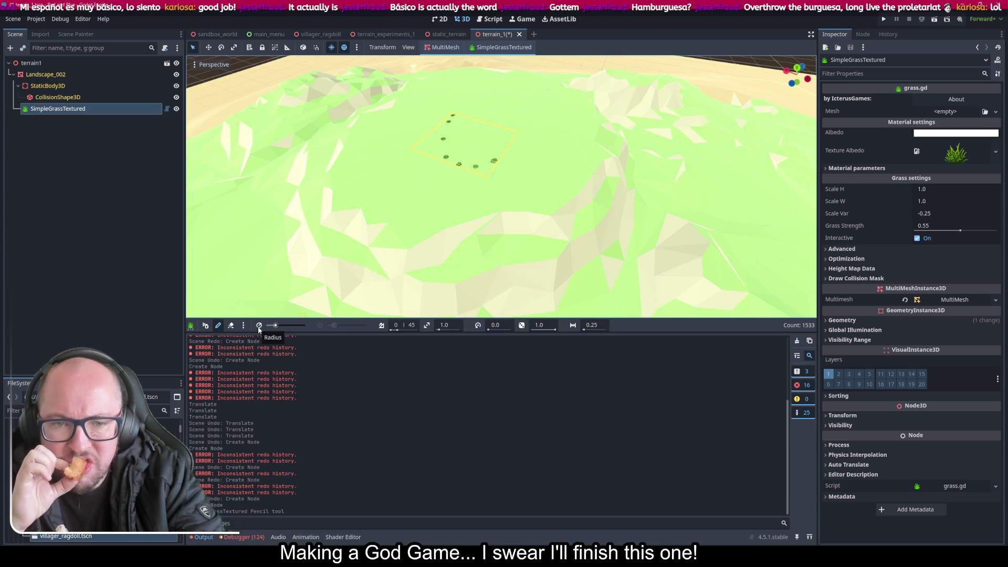
Step: Set minimum grass distance to 0.0, paint more grass into the patch, and save
mouse_move(279, 327)
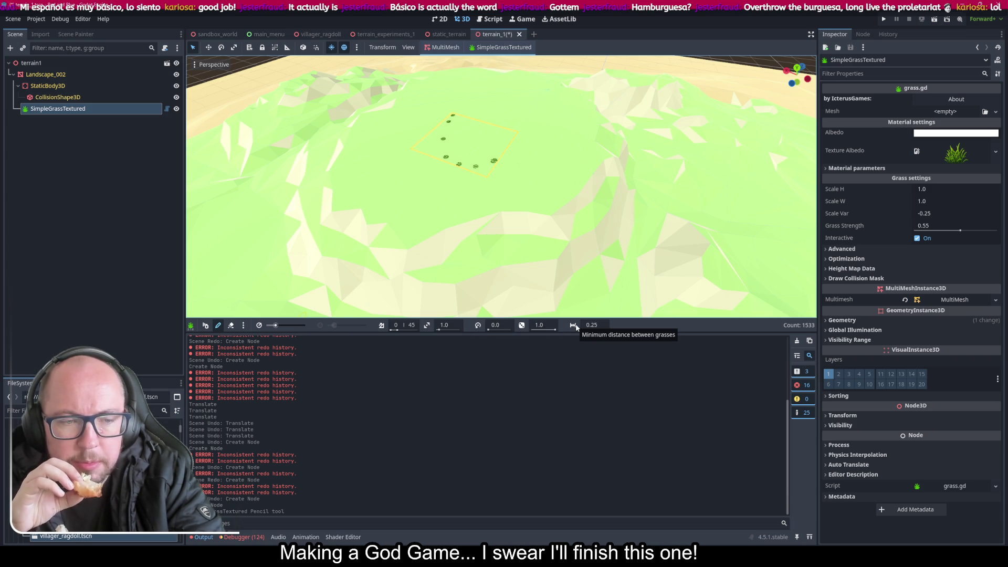
drag(584, 333, 572, 332)
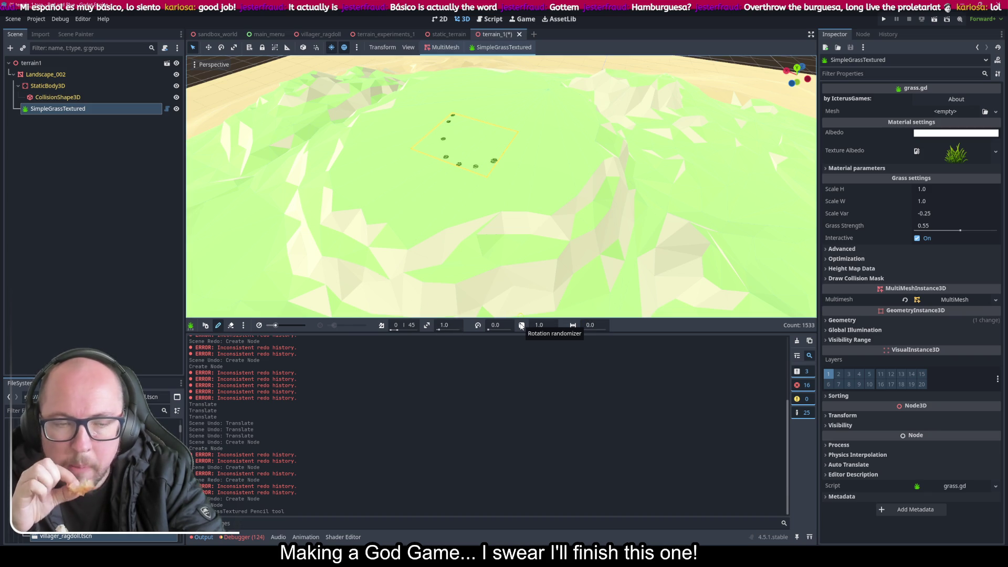
click(431, 177)
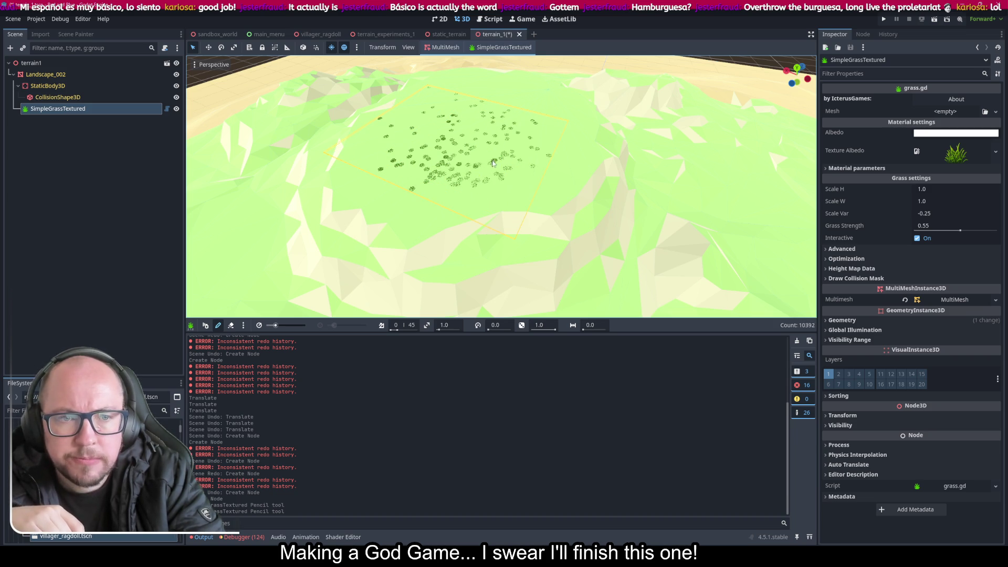
click(422, 165)
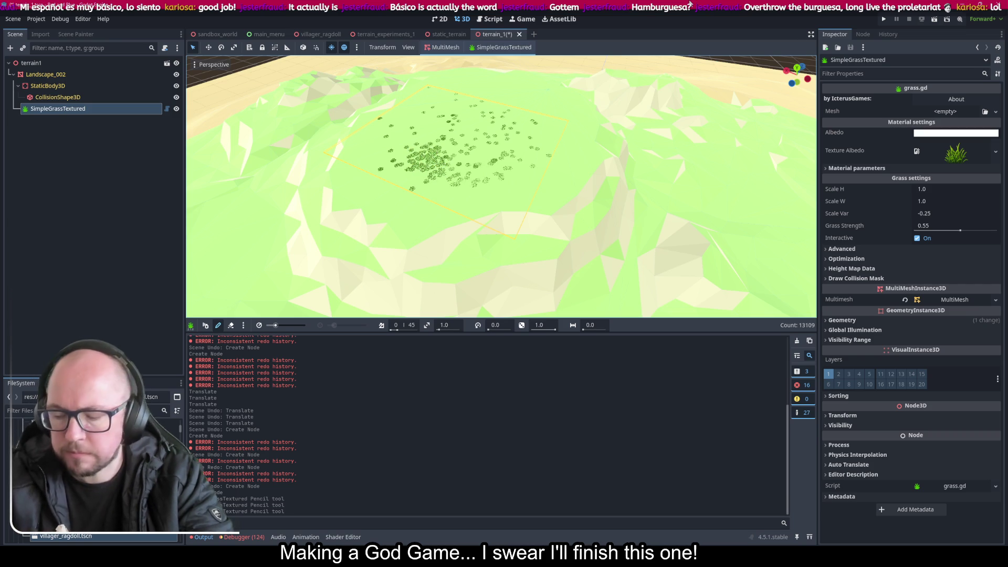
key(ctrl+s)
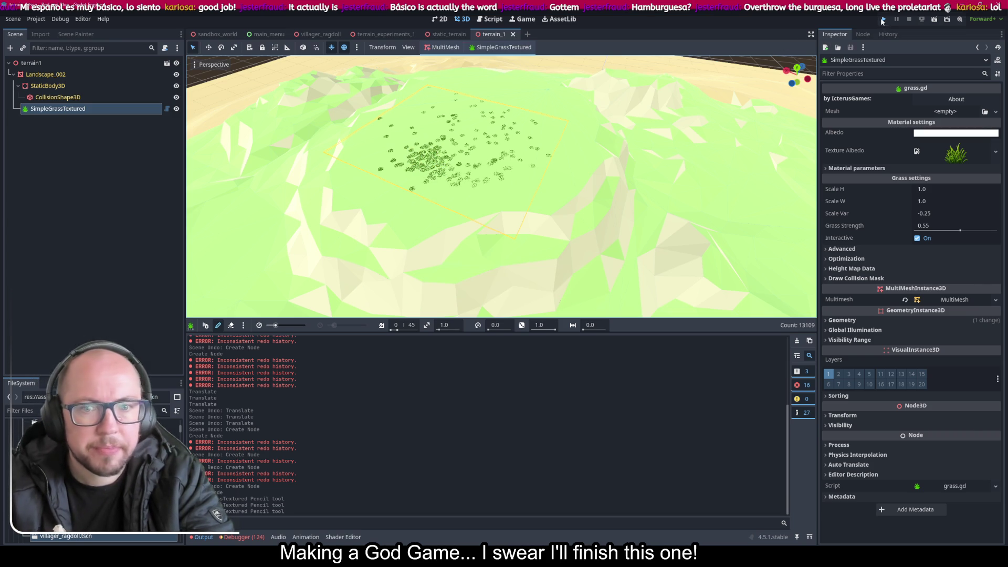
Step: Run the project, start a New Game, and zoom around the village terrain
click(883, 19)
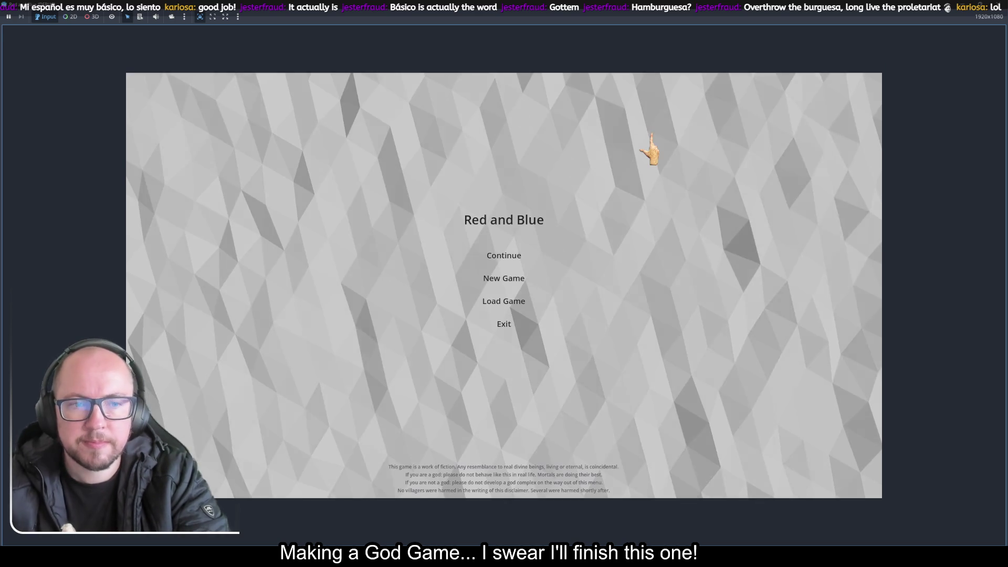
click(508, 281)
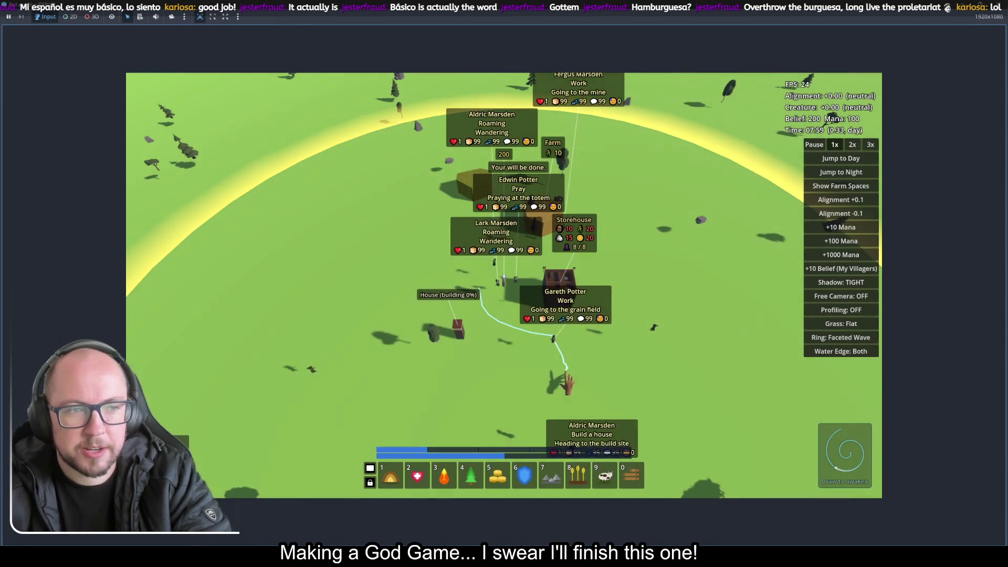
scroll(578, 341, down, 5)
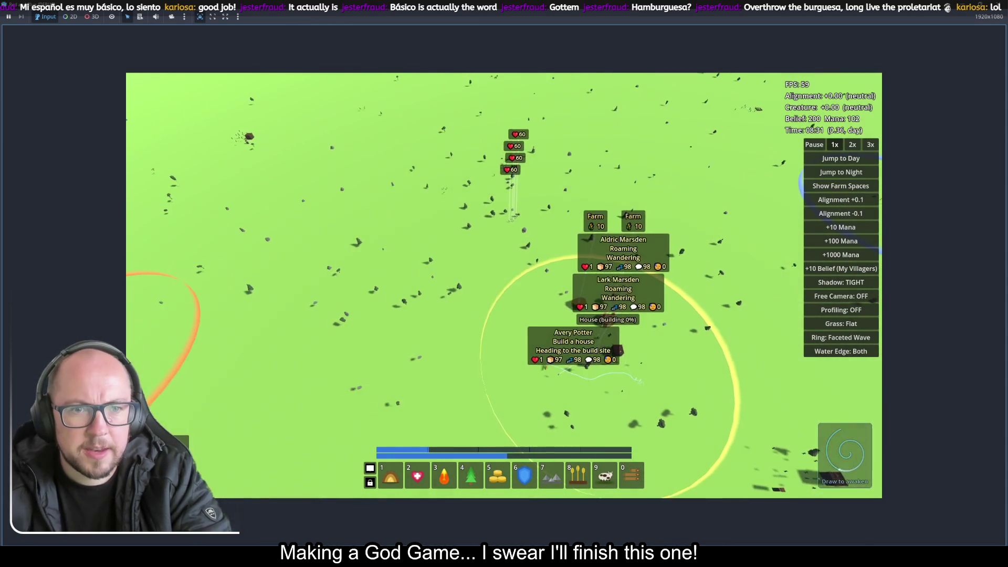
scroll(551, 373, up, 3)
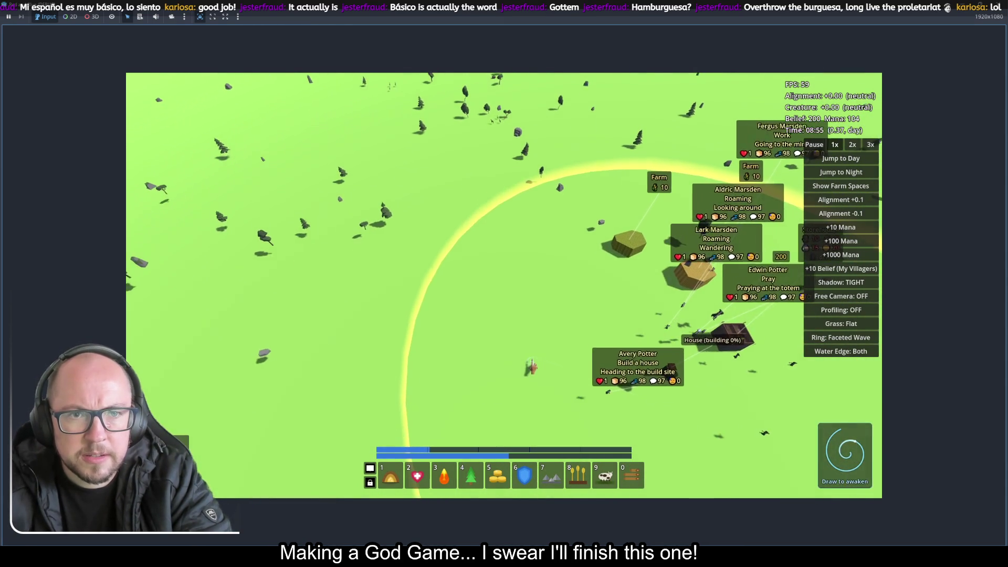
scroll(525, 346, down, 3)
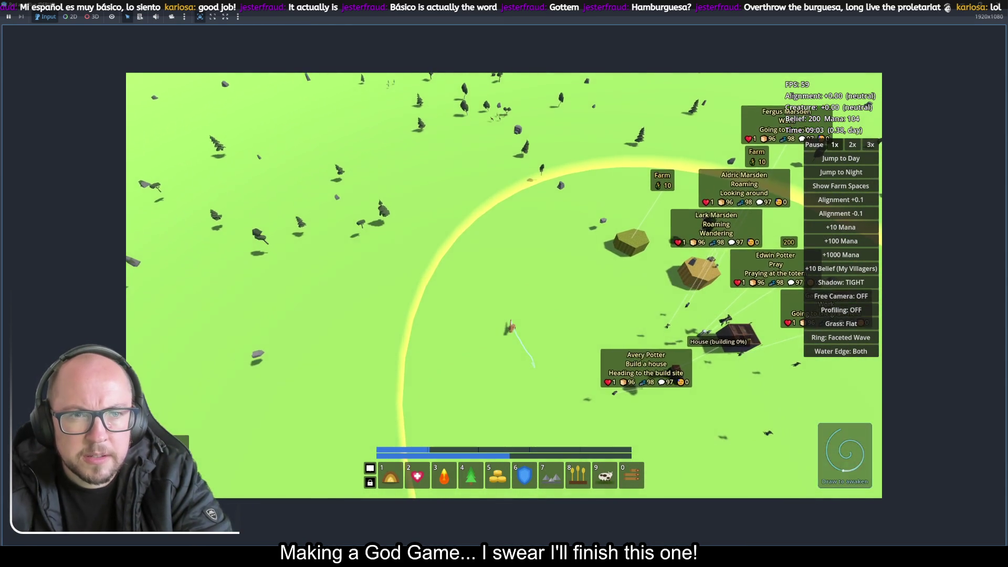
scroll(524, 314, up, 2)
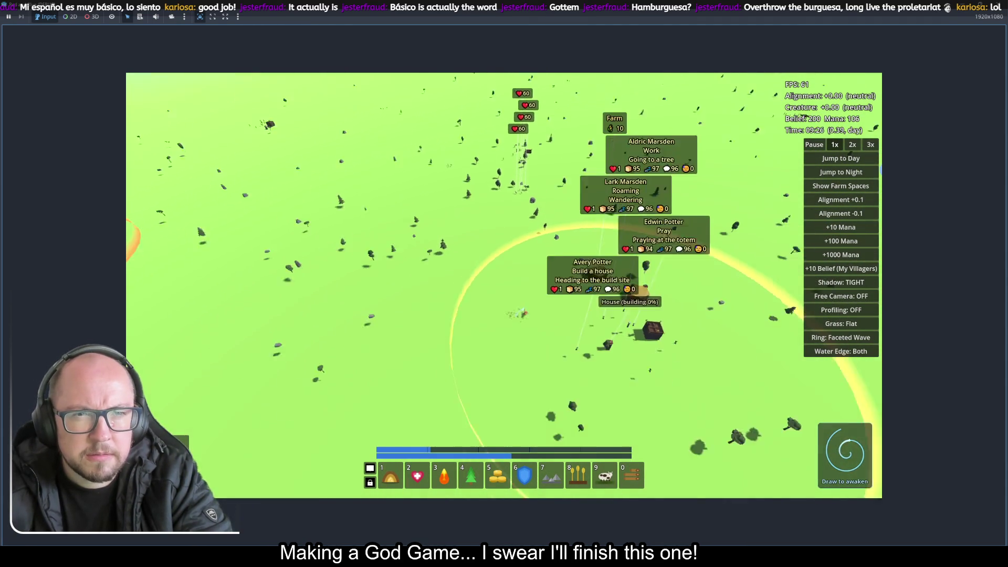
scroll(523, 314, down, 5)
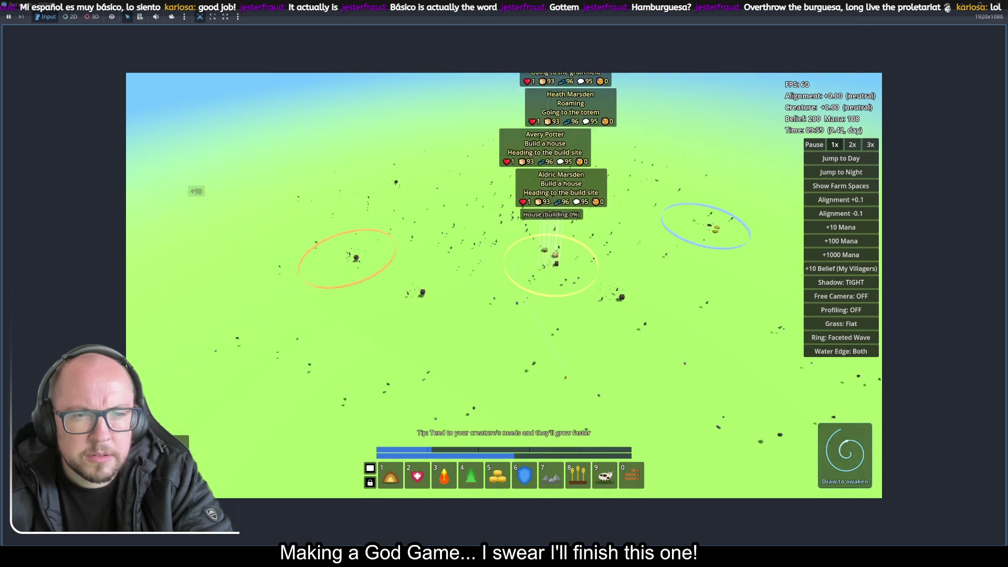
scroll(523, 314, down, 3)
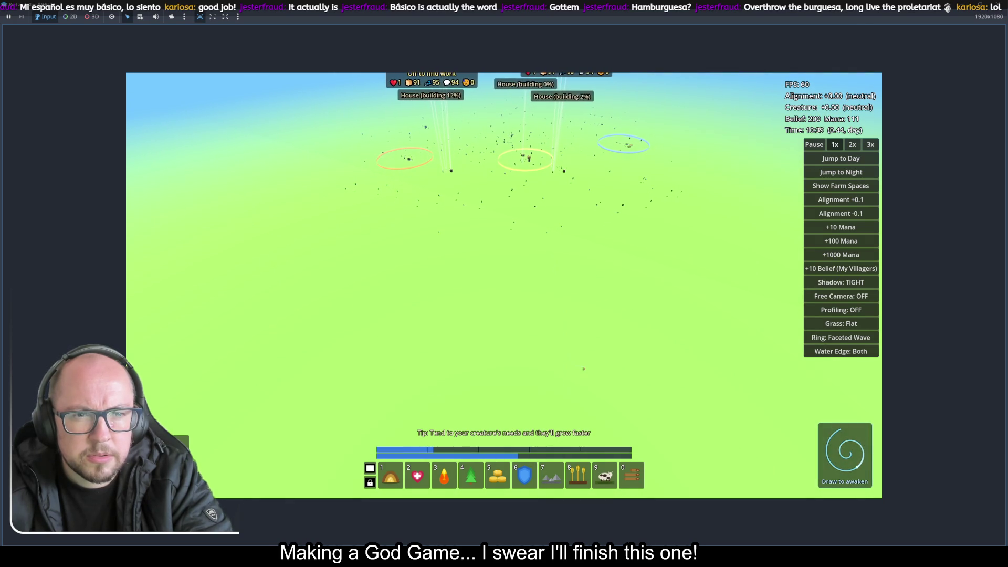
scroll(523, 314, up, 5)
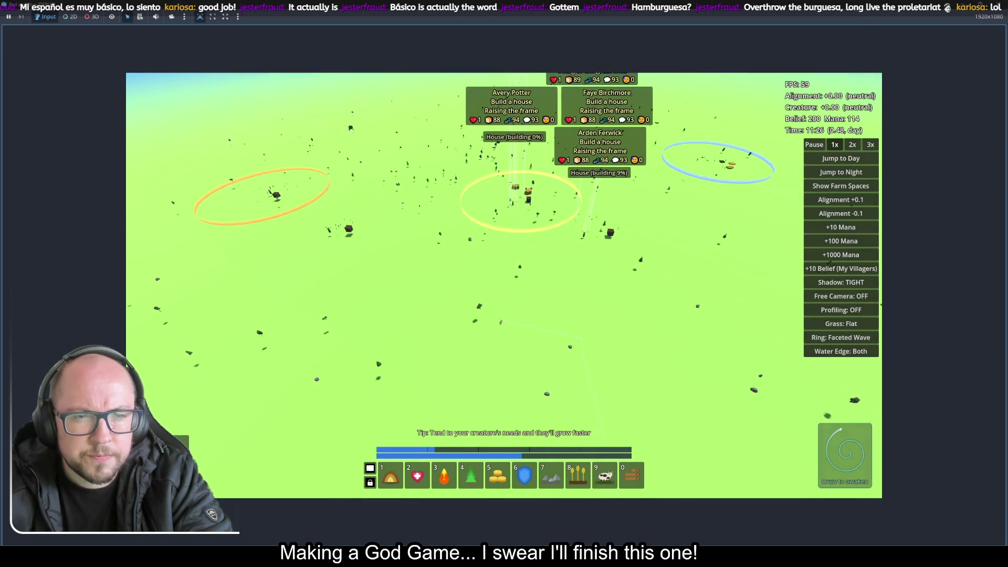
scroll(500, 322, up, 3)
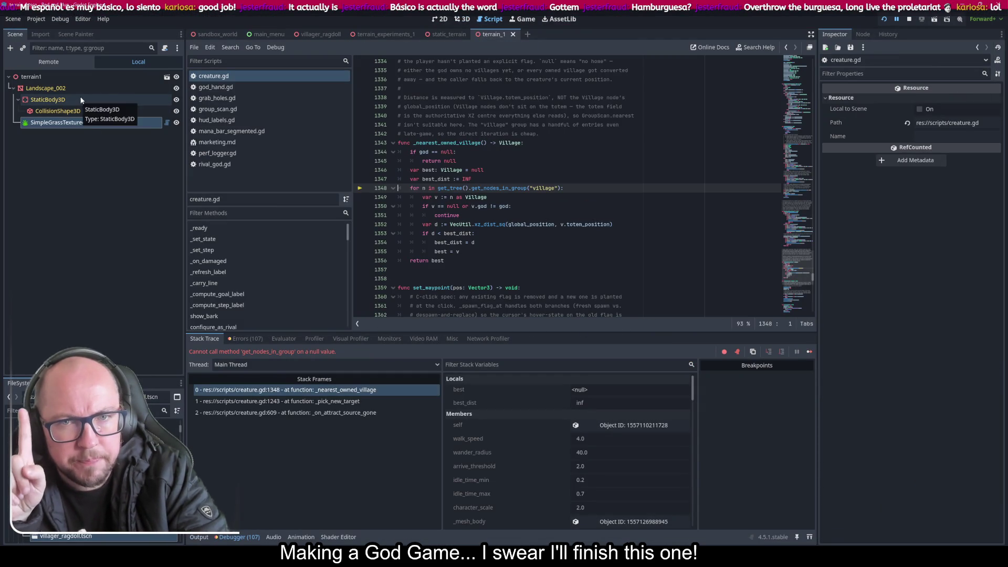
Step: Set terrain2's scale to 1 in static_terrain and relaunch the game
click(448, 34)
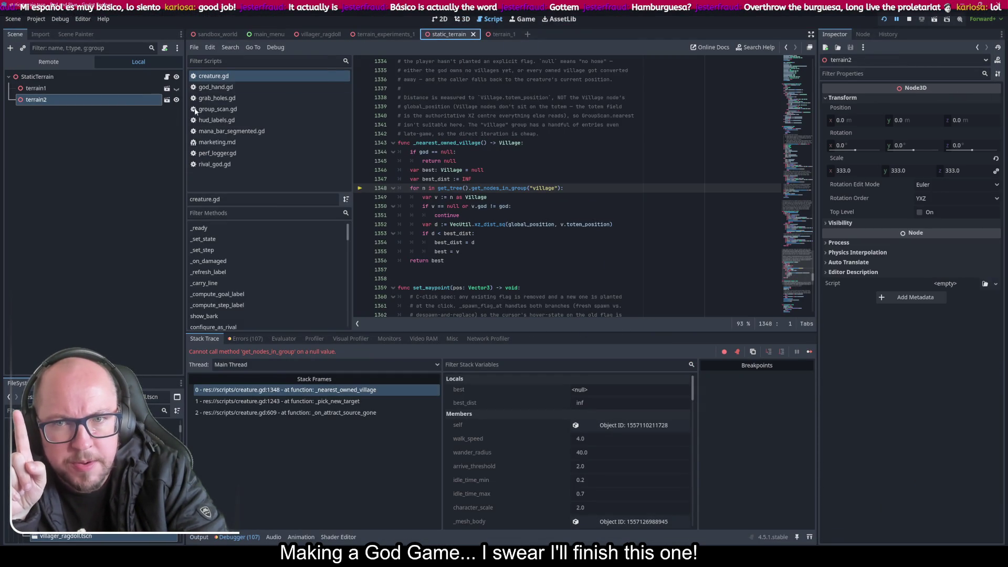
click(854, 170)
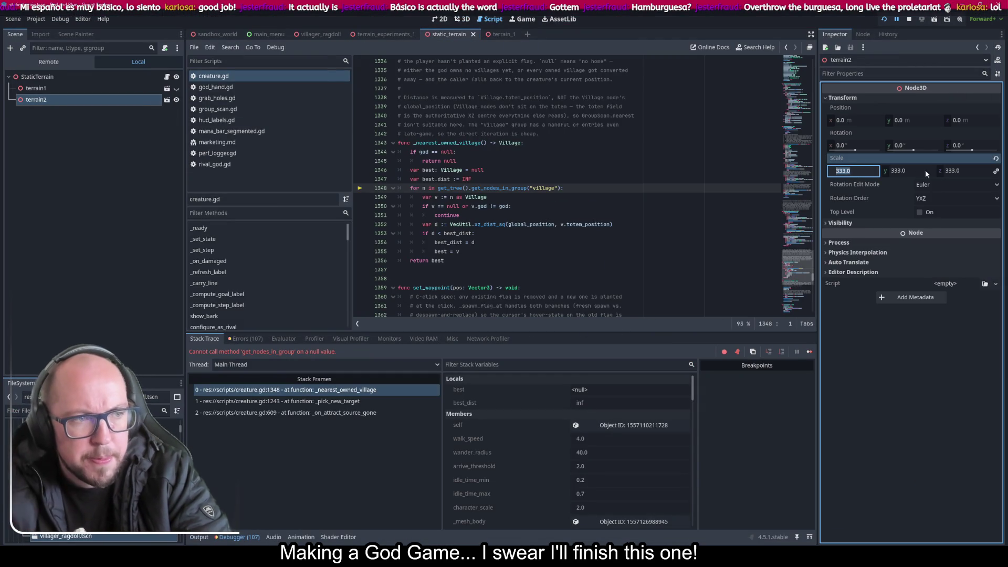
text(1)
key(Tab)
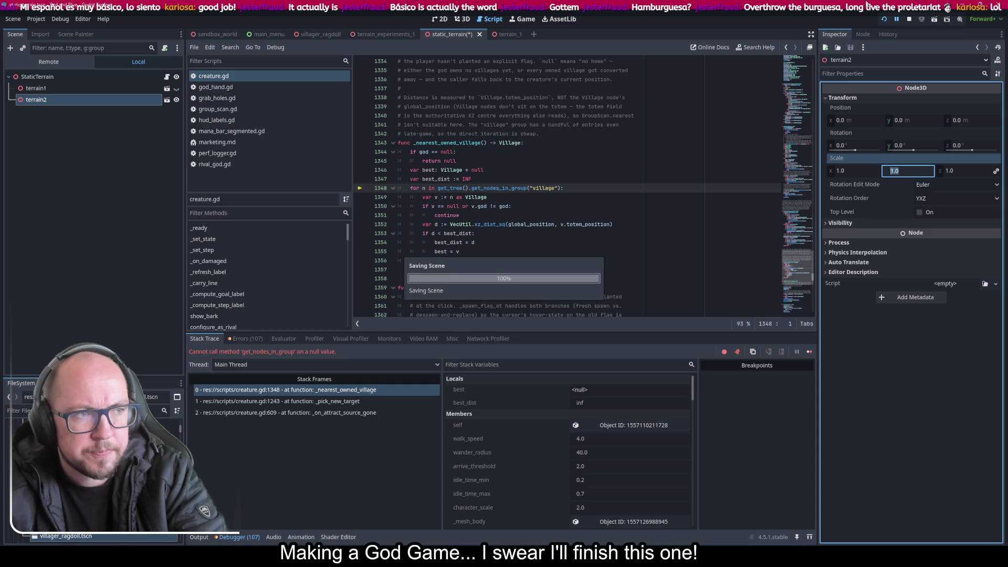
click(891, 21)
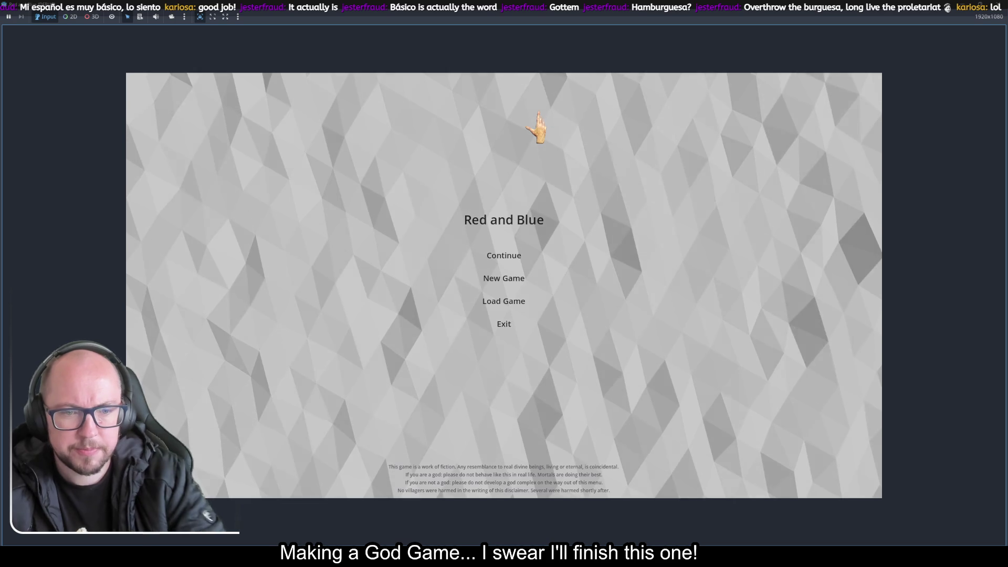
Step: Start a New Game and pan the camera across the meadow
click(512, 278)
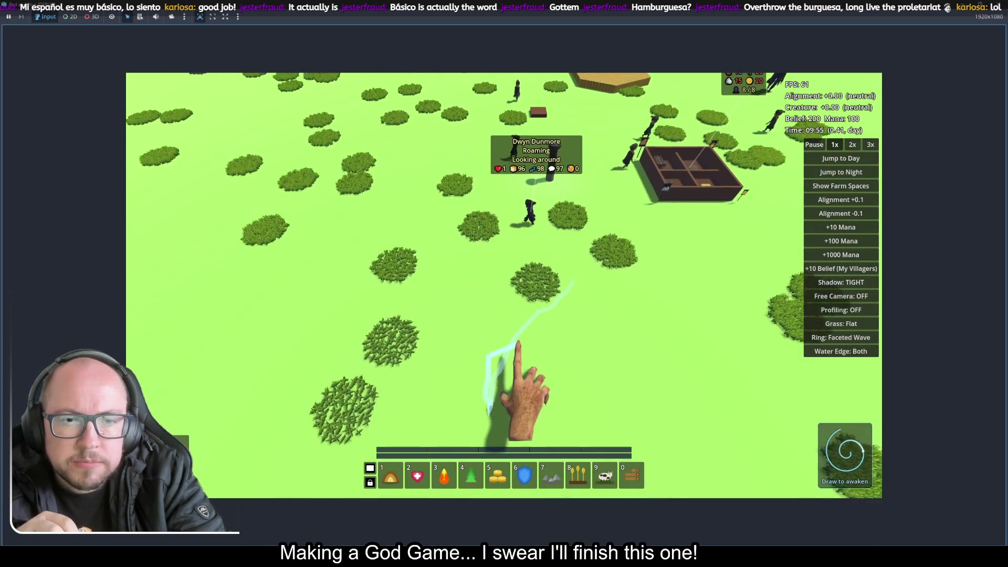
scroll(486, 322, down, 10)
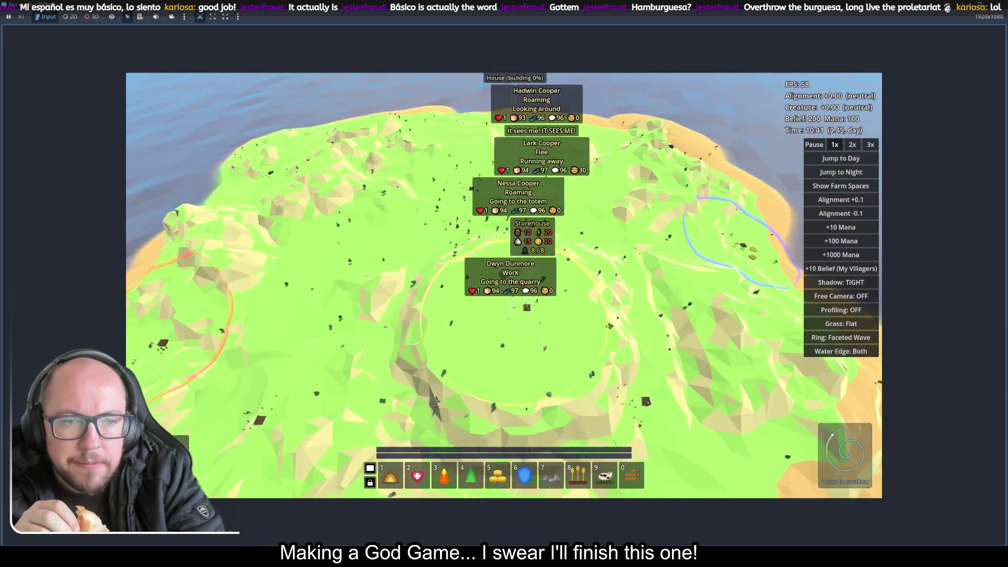
scroll(526, 307, up, 10)
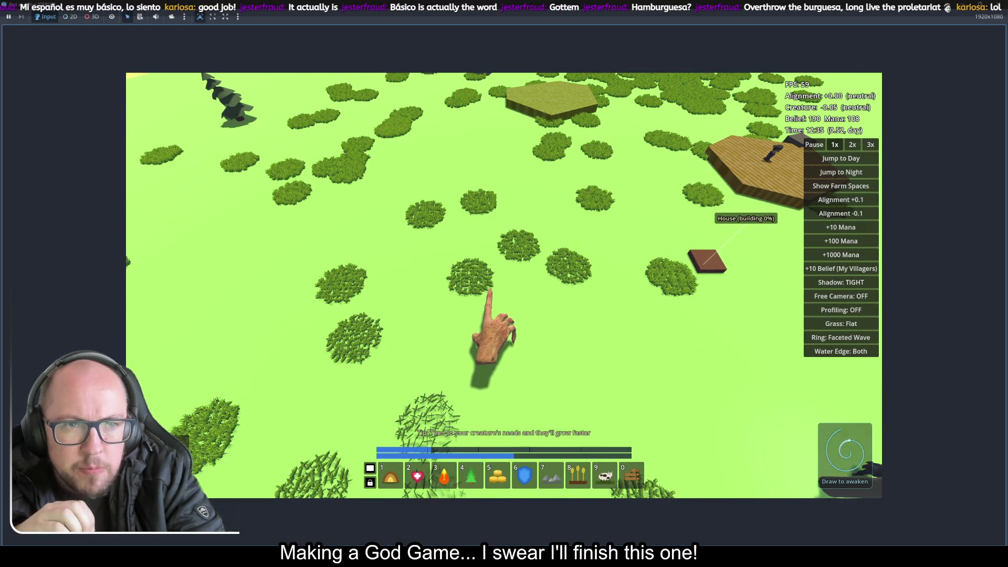
scroll(489, 291, down, 10)
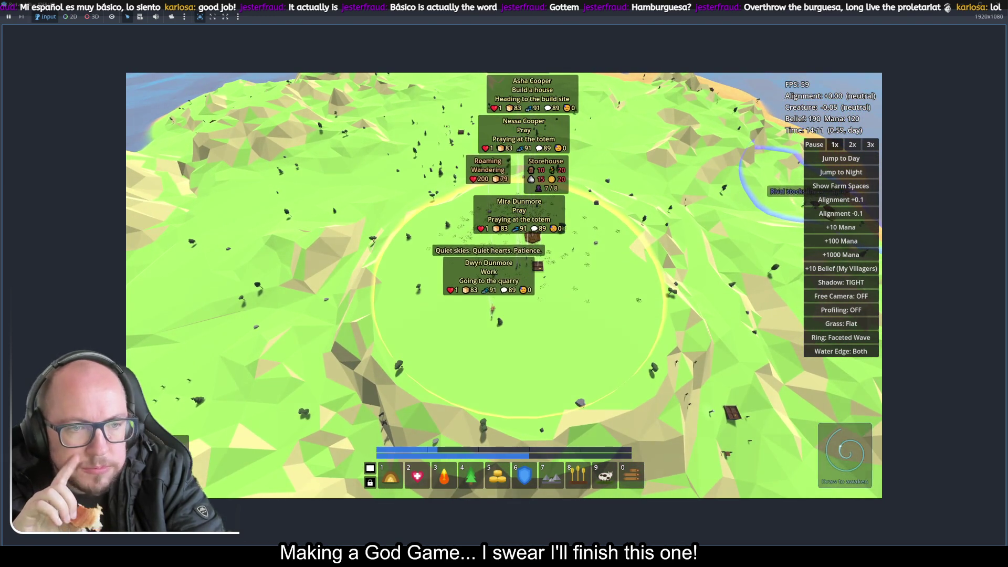
scroll(504, 284, up, 3)
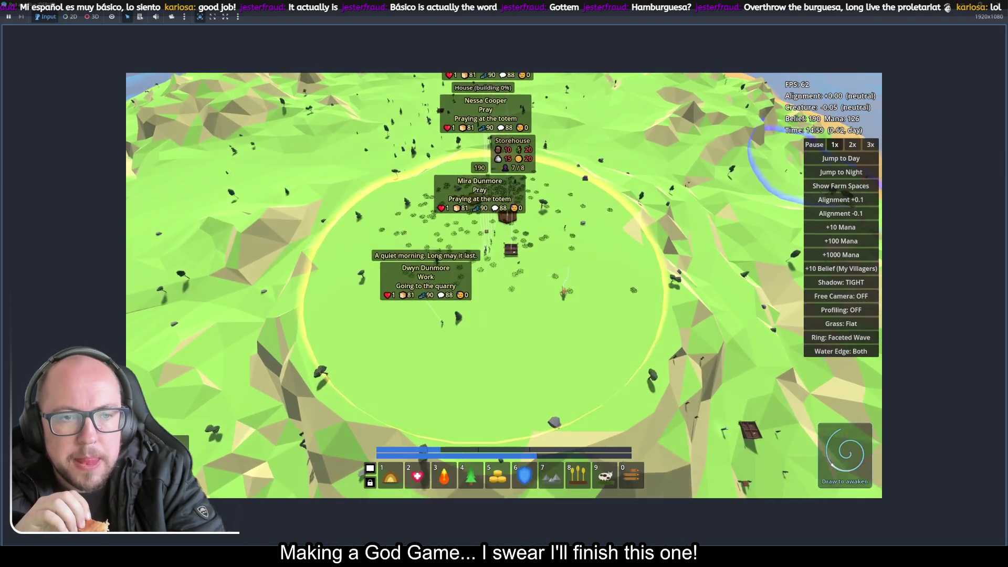
scroll(504, 283, down, 3)
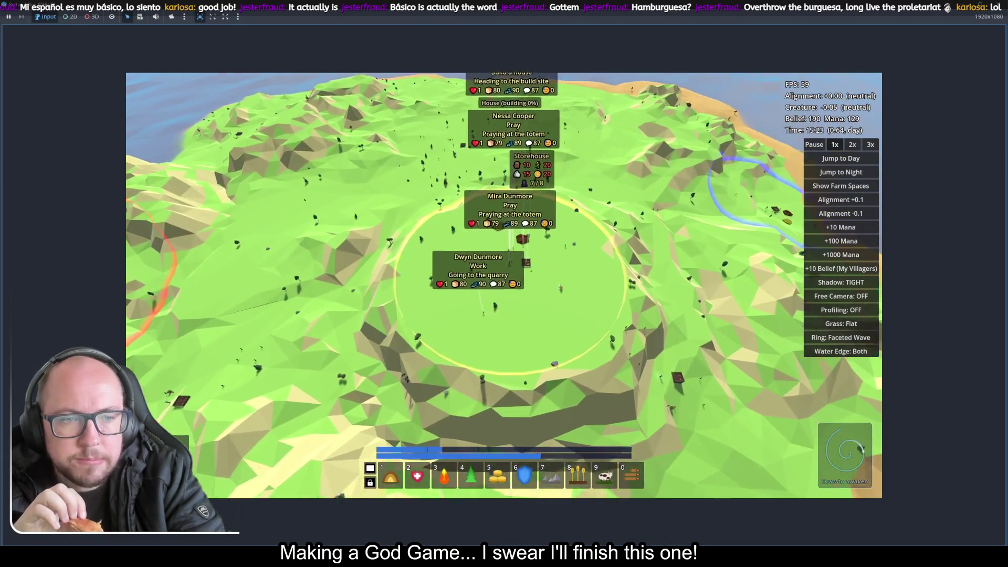
scroll(415, 295, up, 5)
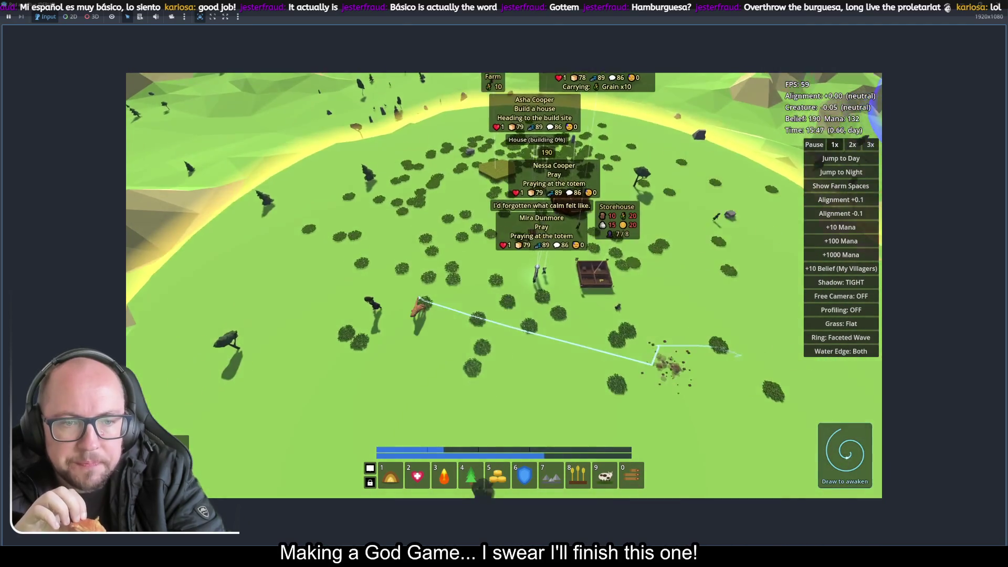
scroll(562, 262, down, 2)
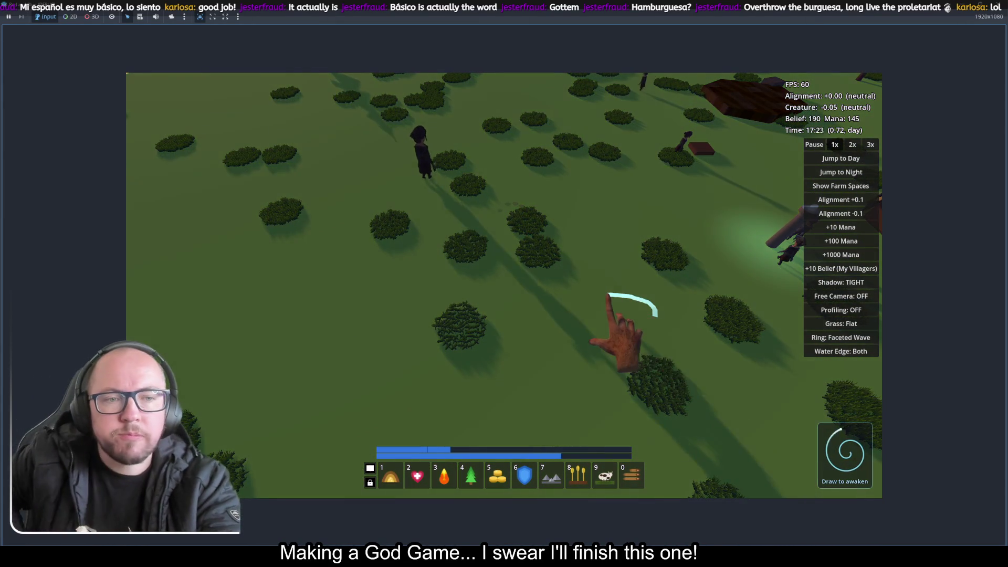
scroll(608, 320, down, 4)
scroll(593, 315, up, 4)
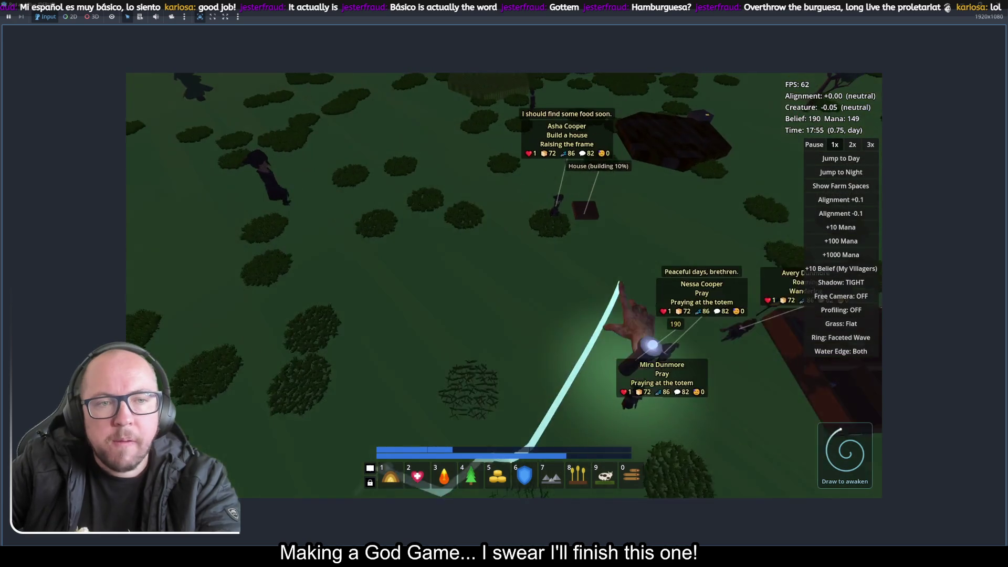
drag(512, 336, 675, 247)
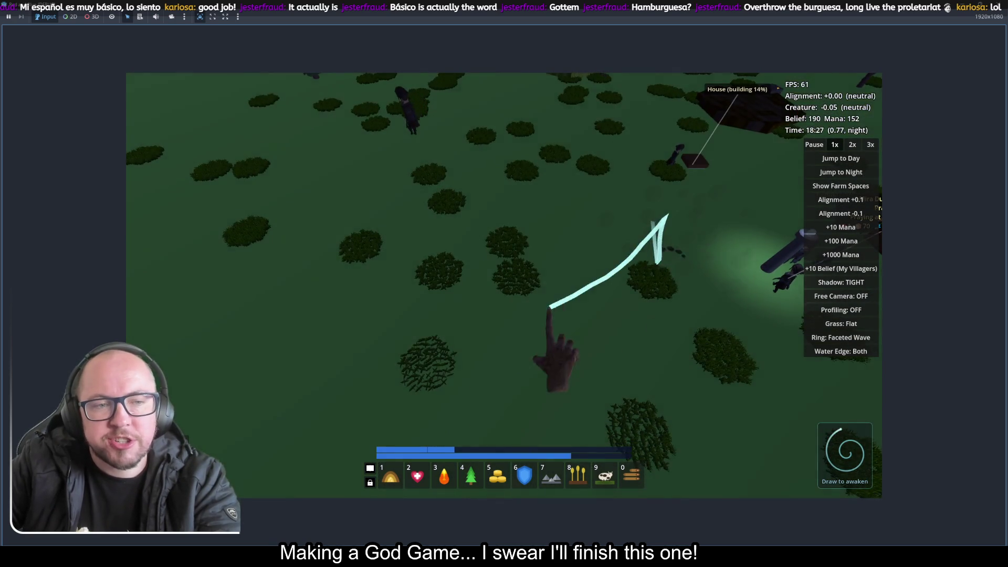
scroll(630, 367, down, 3)
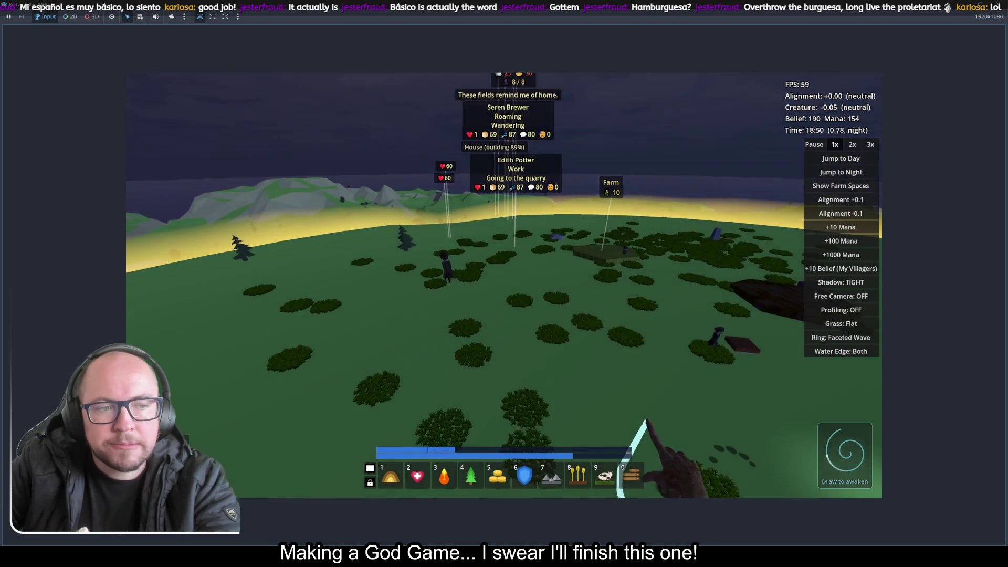
mouse_move(648, 422)
mouse_down()
mouse_move(719, 348)
mouse_move(371, 348)
mouse_move(765, 270)
mouse_up()
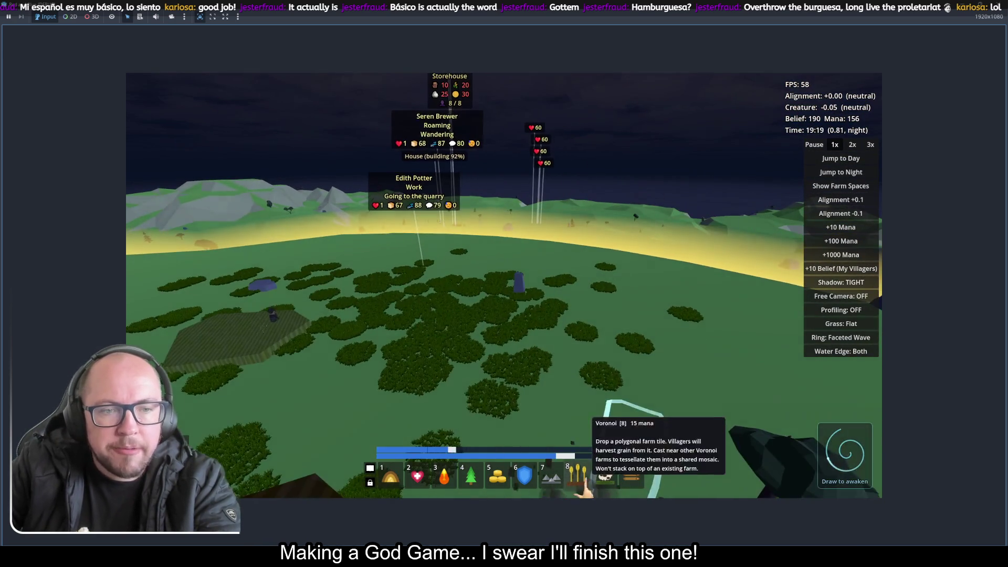
Step: Place a farm plot in the meadow centre, draw a gesture stroke, and stop the game
click(578, 475)
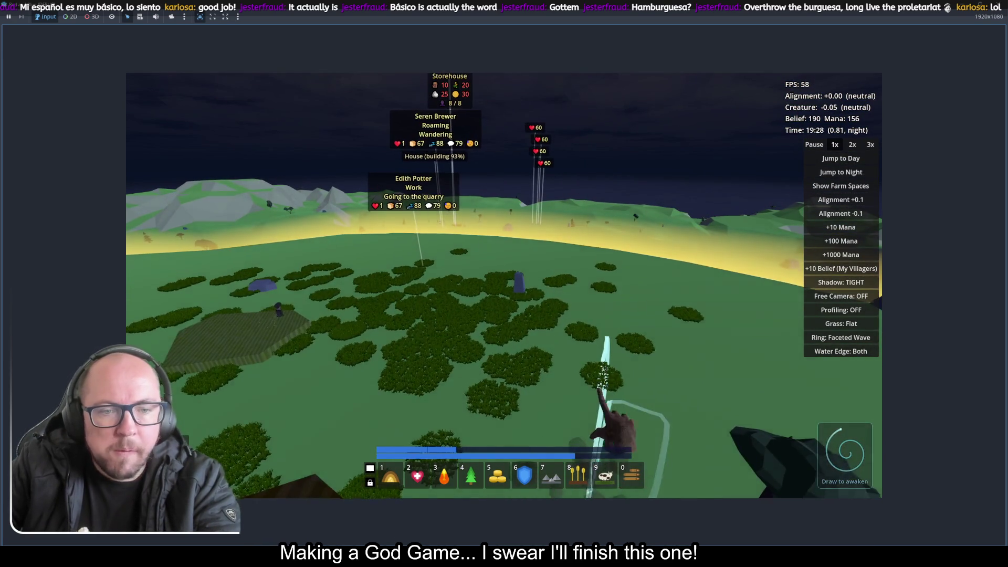
click(567, 420)
mouse_move(373, 404)
mouse_down()
mouse_move(513, 416)
mouse_move(533, 439)
mouse_move(488, 322)
mouse_move(462, 294)
mouse_move(609, 300)
mouse_up()
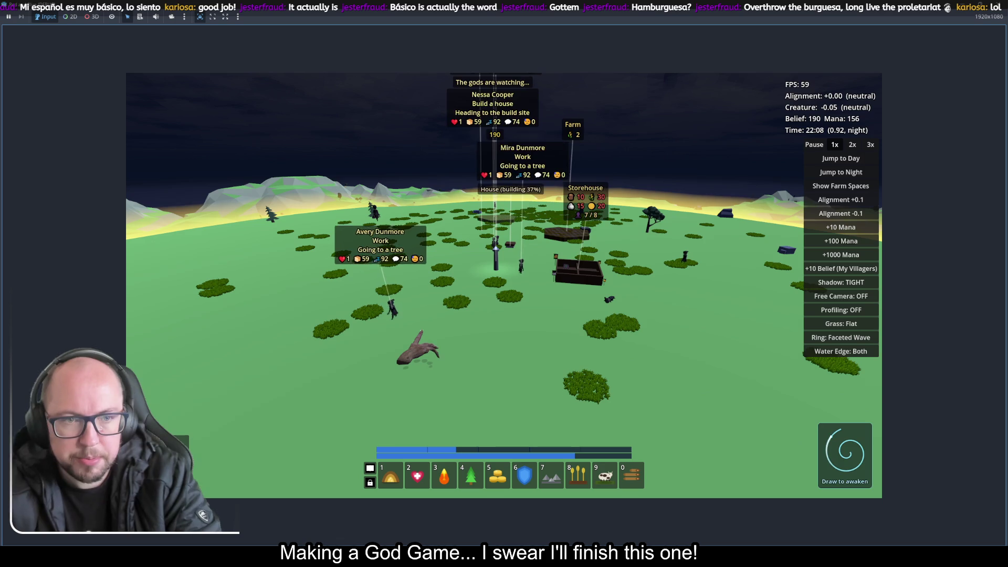
drag(425, 331, 530, 247)
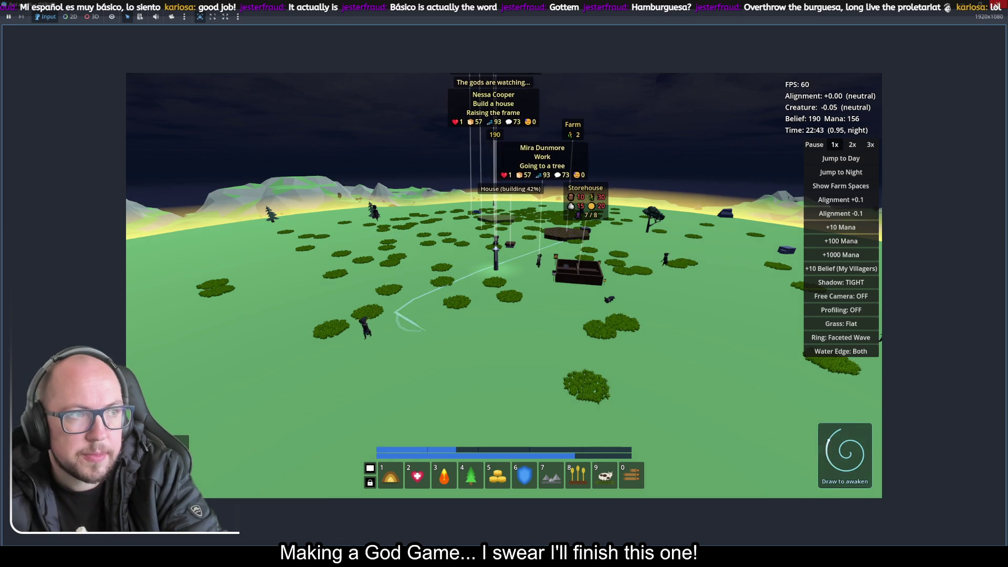
key(F8)
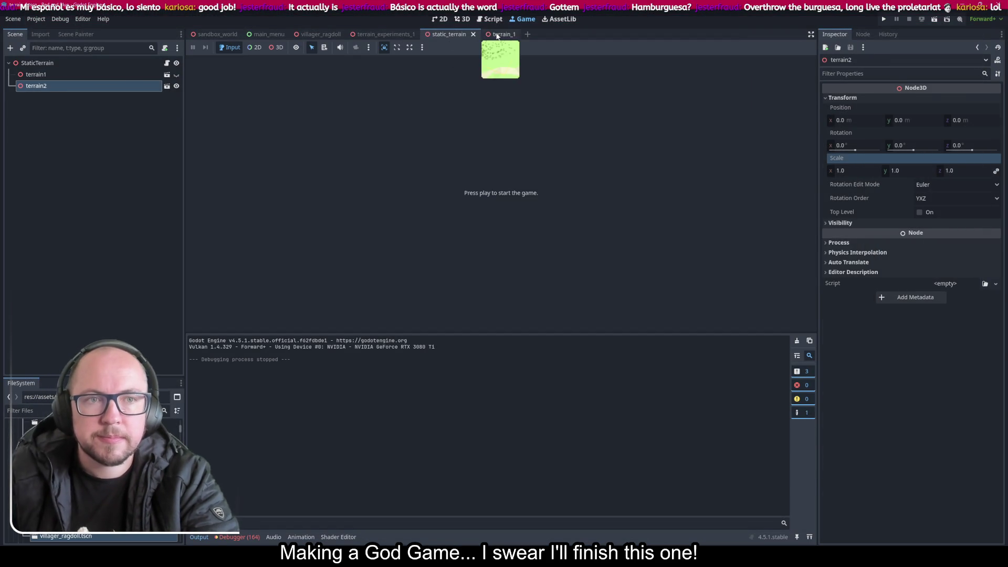
Step: Undo the previously painted grass in terrain_1's 3D view
click(496, 34)
click(462, 19)
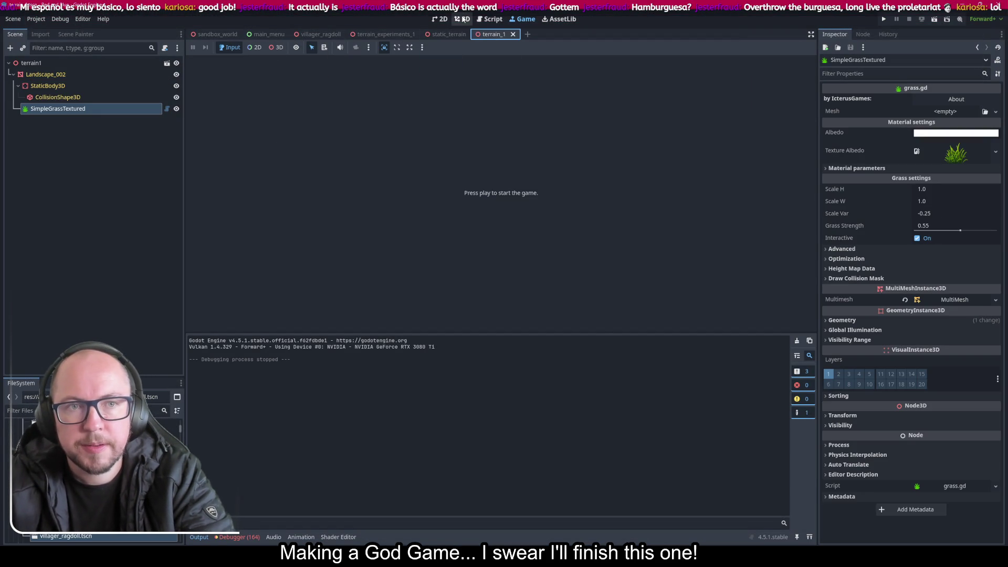
key(ctrl+z)
key(ctrl+z)
key(ctrl+z)
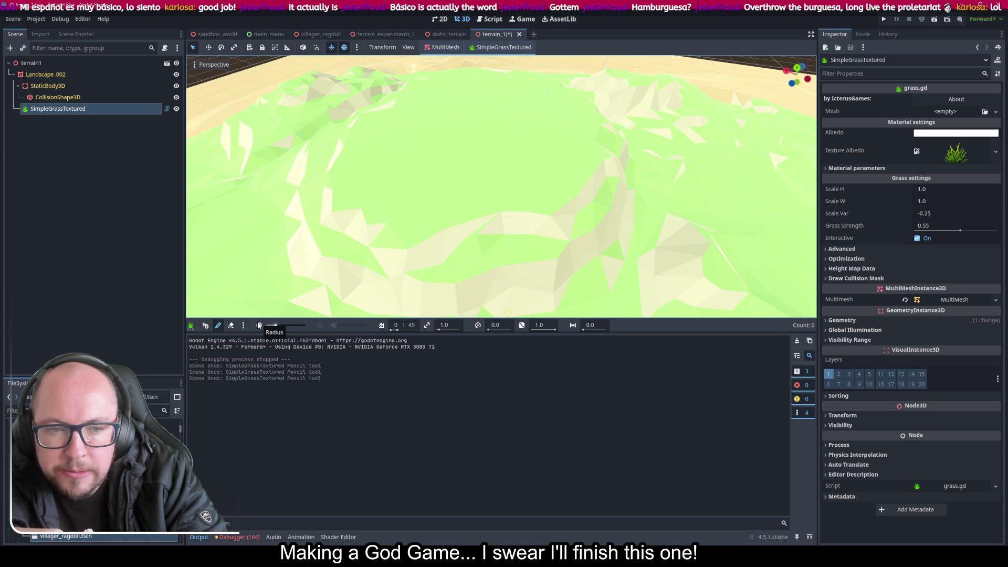
Step: Paint a fresh grass patch with brush size 10, then launch the game
drag(274, 328, 323, 330)
click(470, 157)
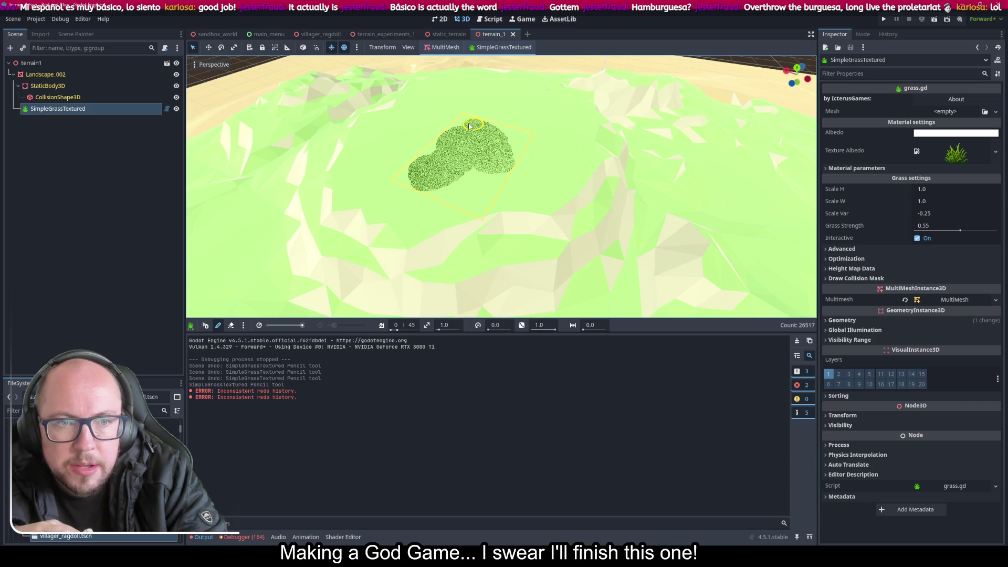
drag(440, 135, 400, 182)
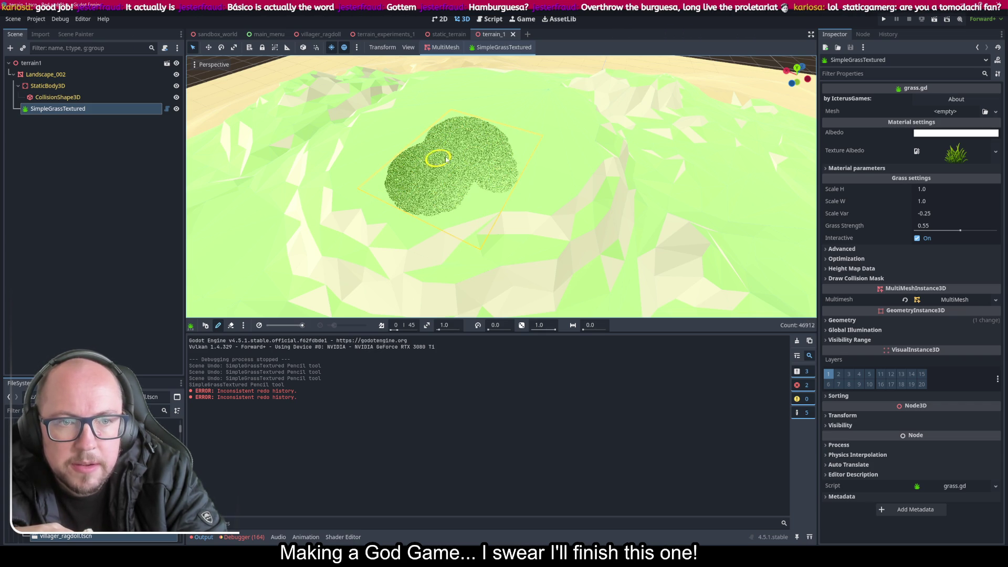
click(885, 20)
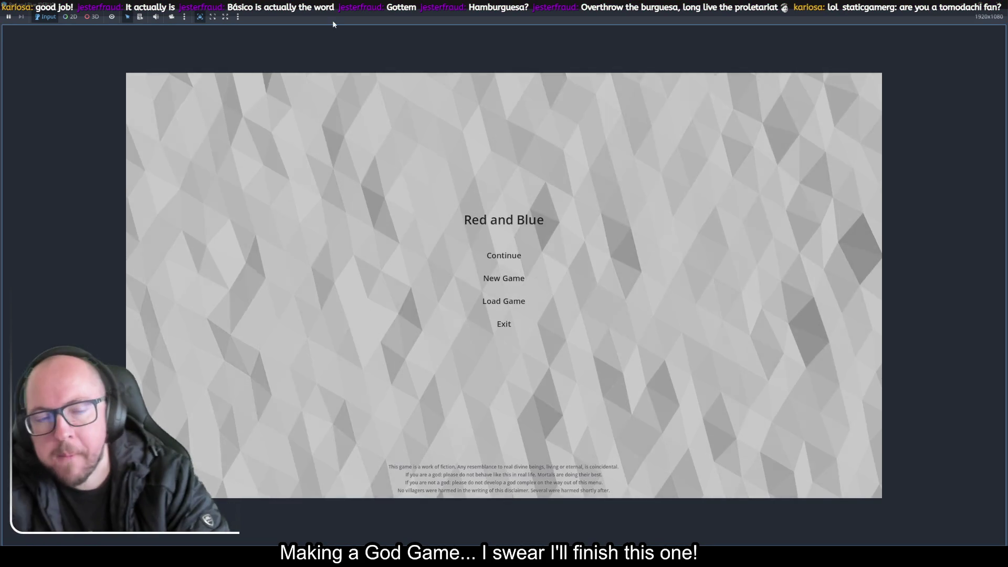
Step: Start a New Game and zoom around the grassy village
click(511, 280)
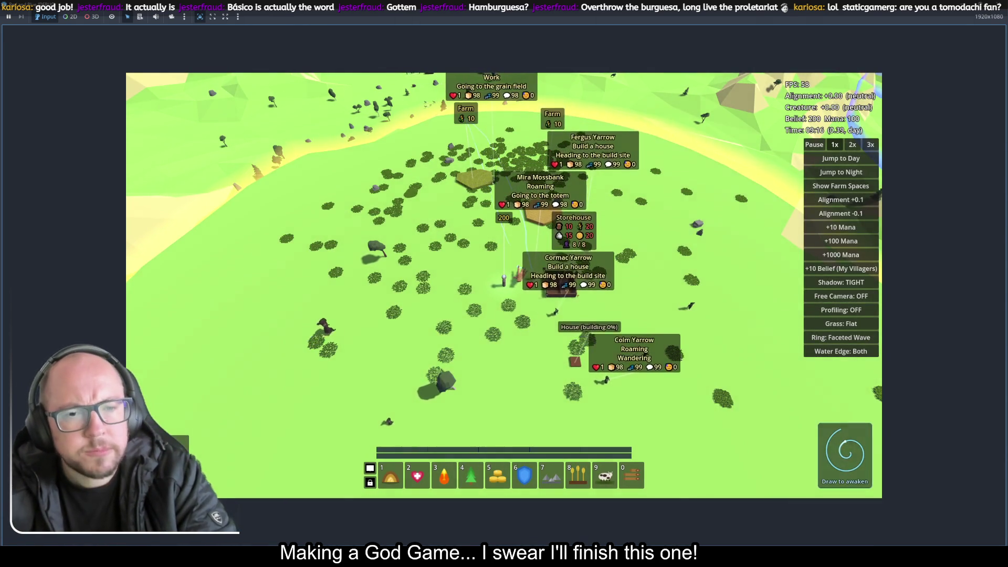
scroll(504, 284, down, 3)
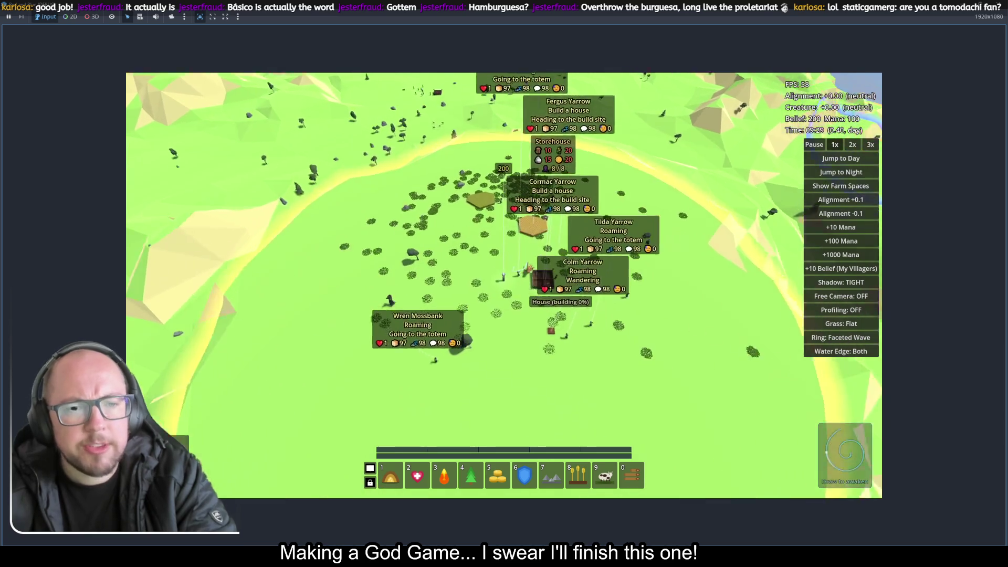
scroll(659, 420, up, 5)
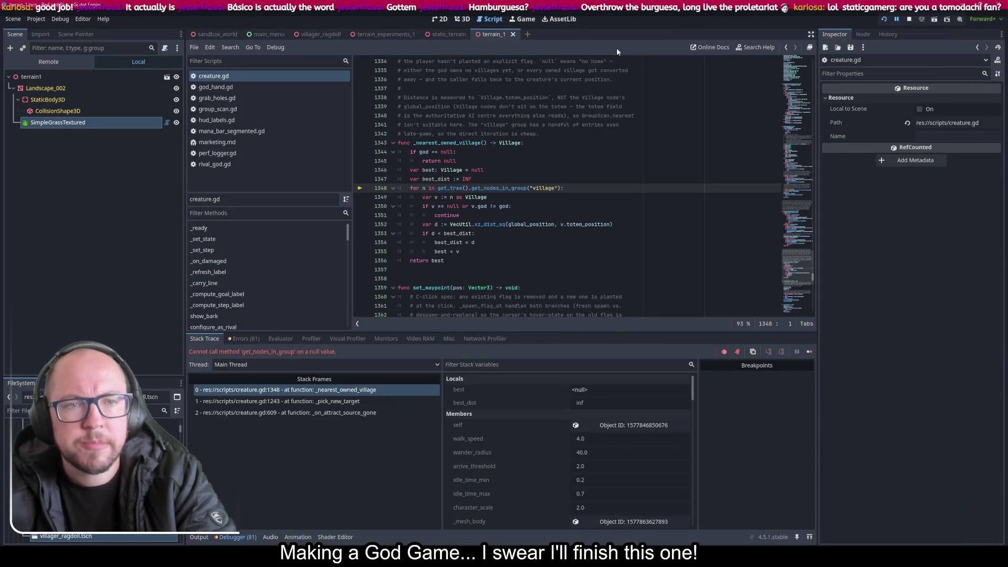
Step: Open static_terrain in 3D, frame its grass clumps, and bring up terrain2's context menu
click(464, 20)
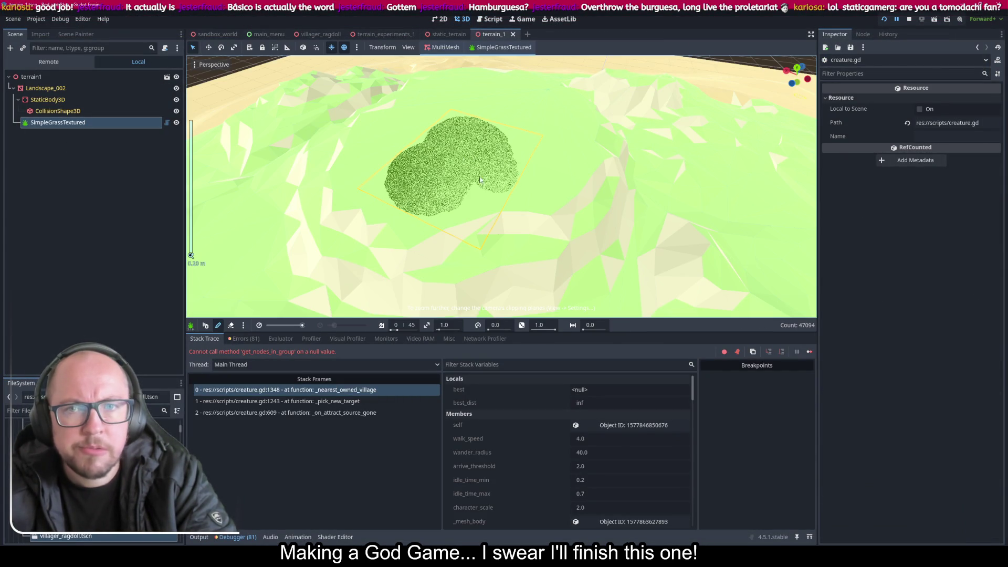
click(441, 35)
scroll(495, 89, up, 5)
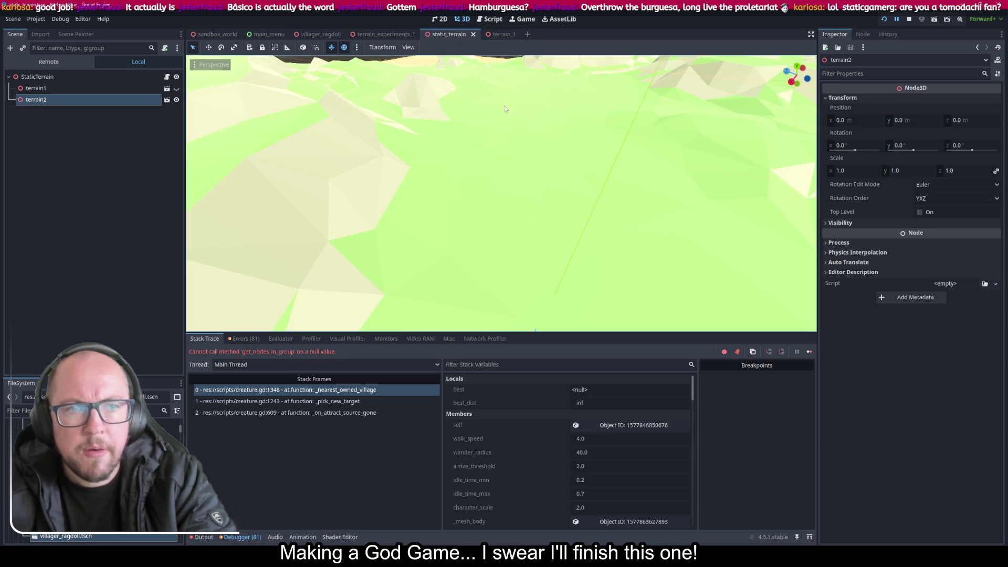
scroll(557, 208, down, 5)
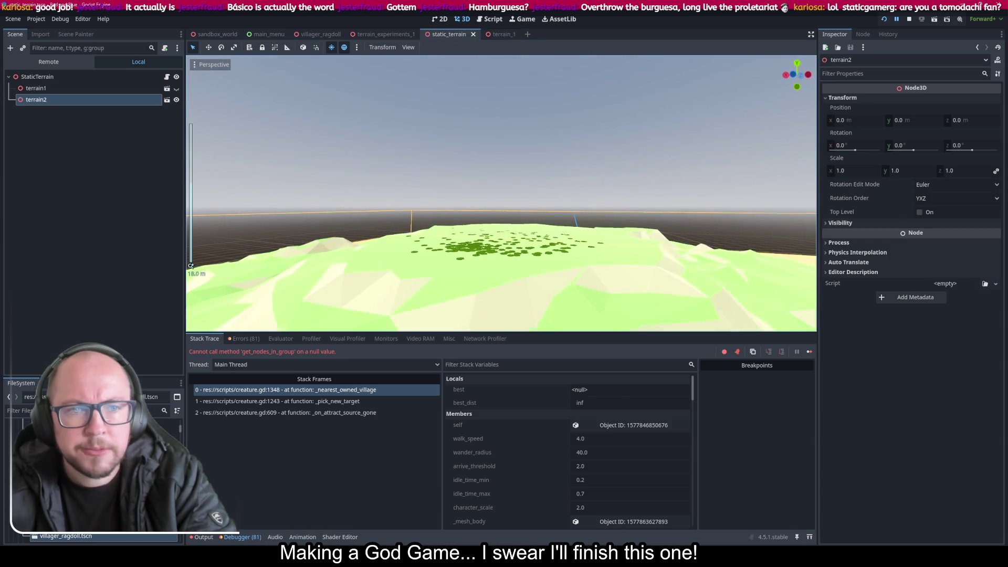
scroll(501, 194, up, 5)
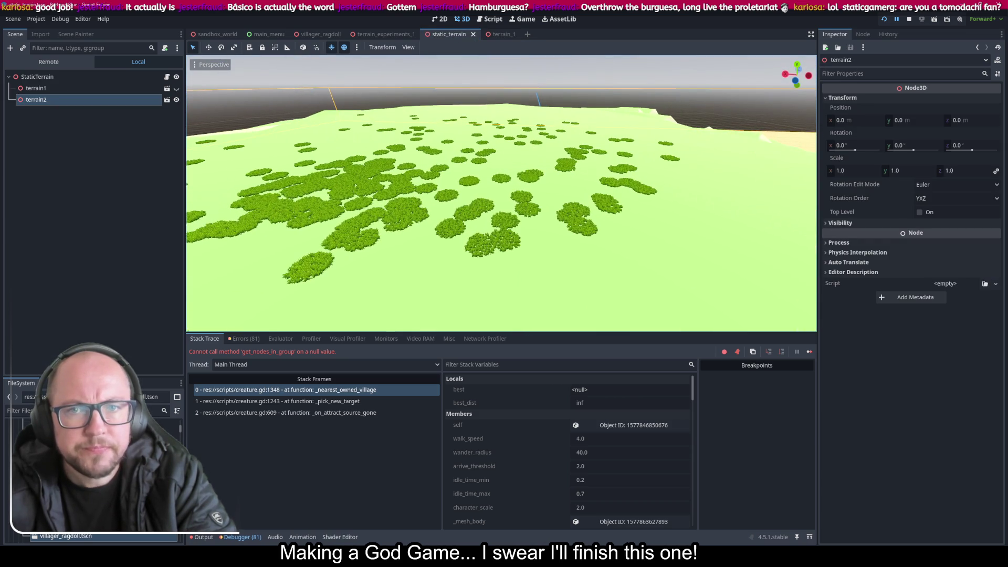
right_click(126, 104)
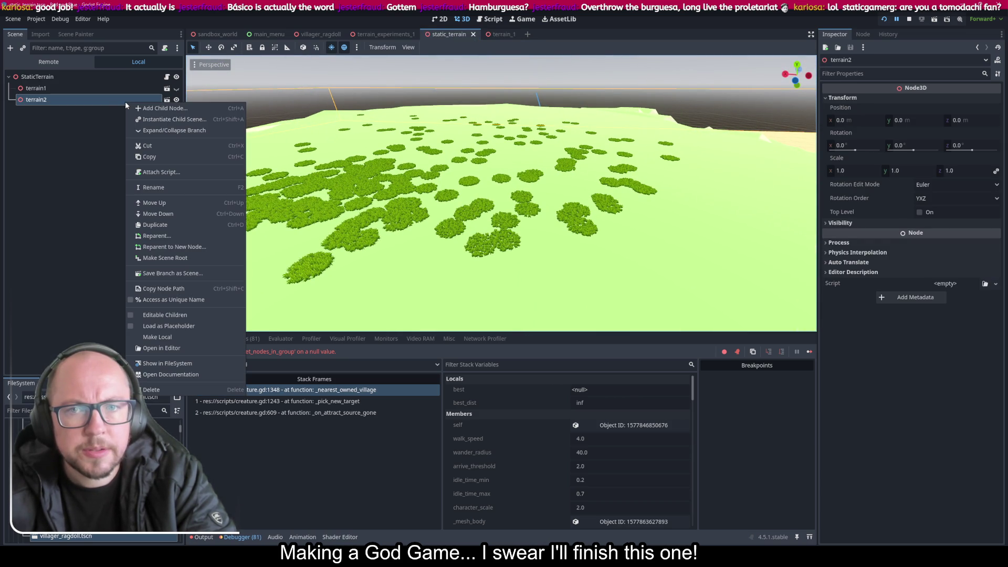
Step: Toggle terrain2's visibility off and on, then save the static_terrain scene
click(176, 99)
click(176, 100)
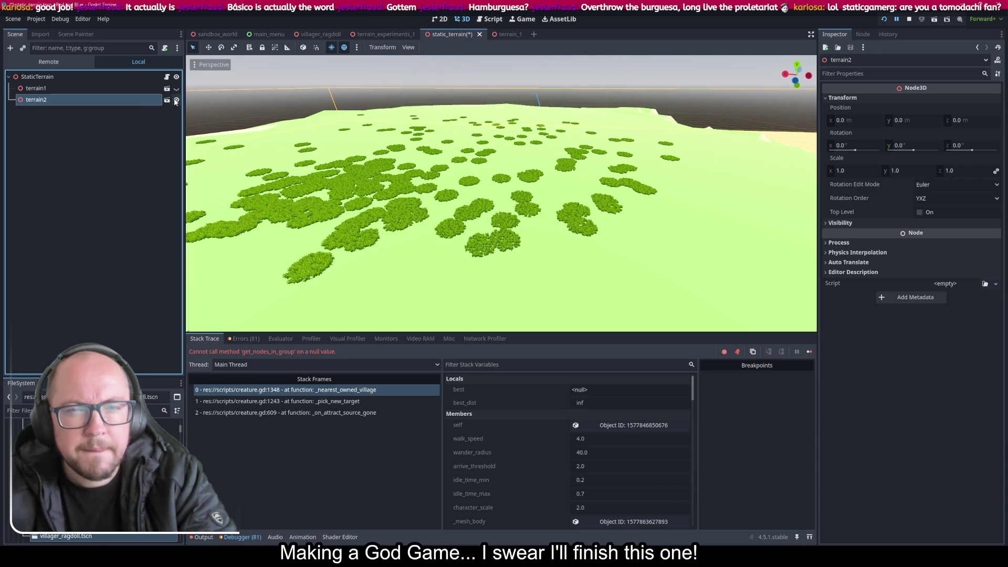
drag(449, 127, 450, 149)
click(507, 34)
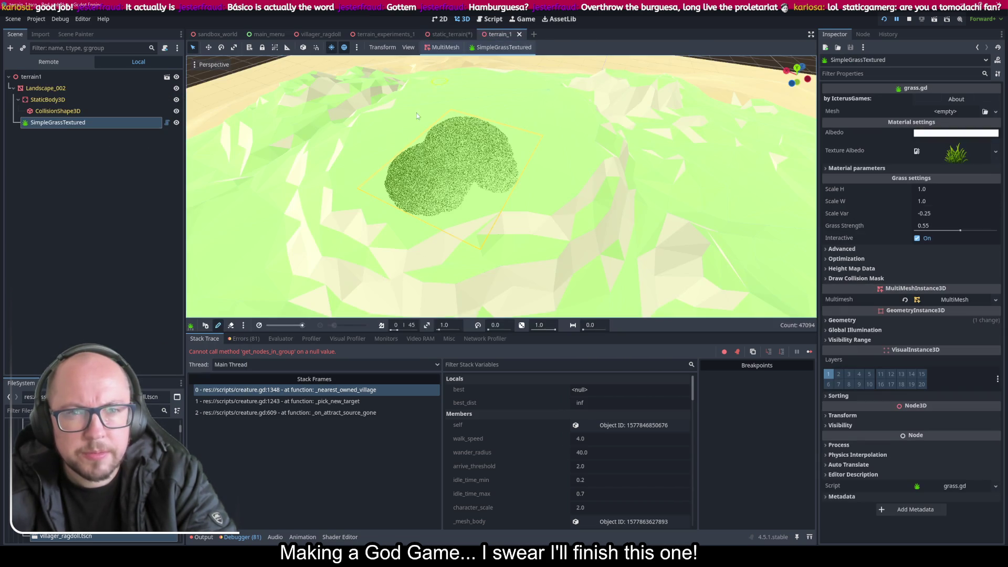
click(452, 34)
key(ctrl+s)
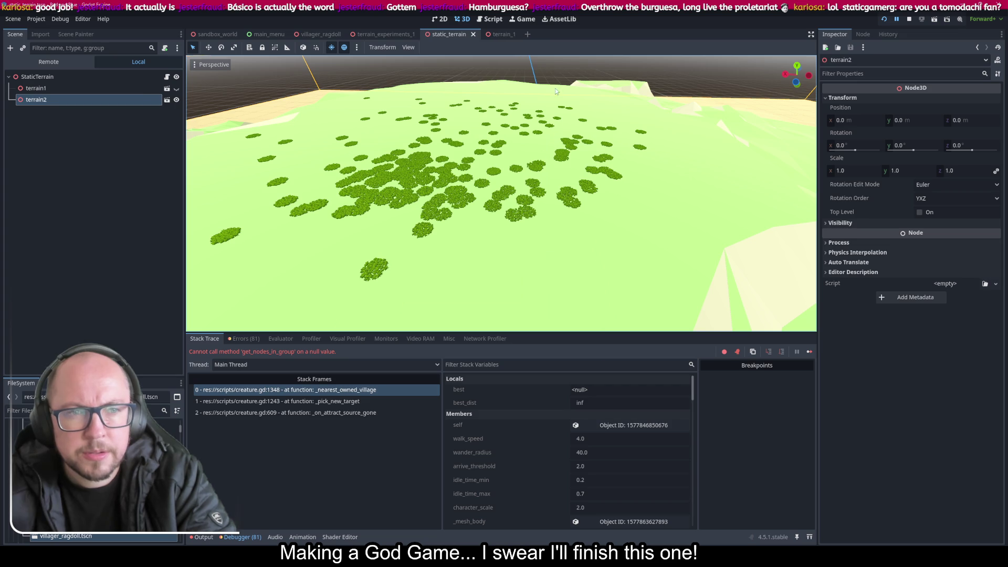
Step: Inspect terrain_1's dense grass patch up close, then return to static_terrain
click(510, 39)
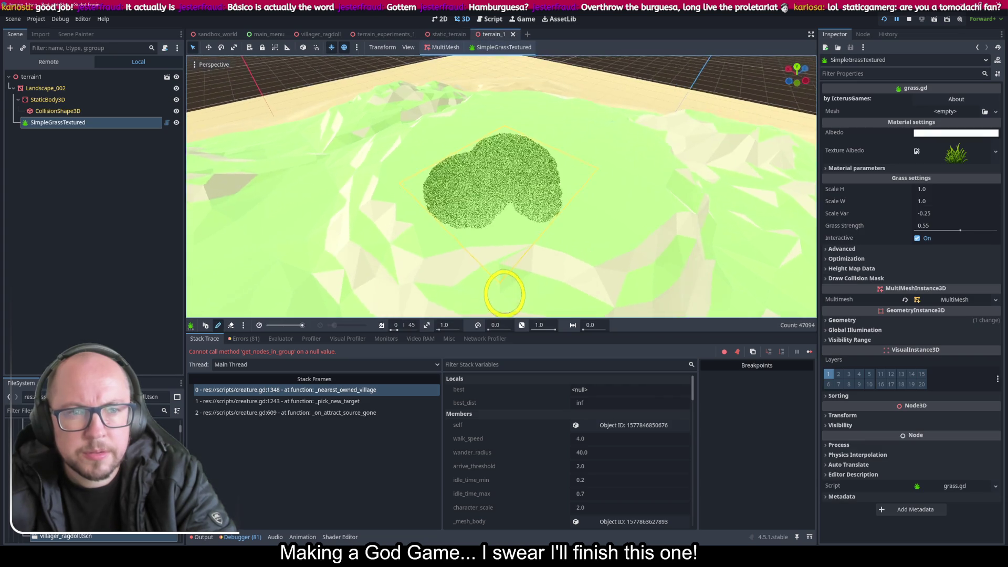
scroll(503, 296, up, 8)
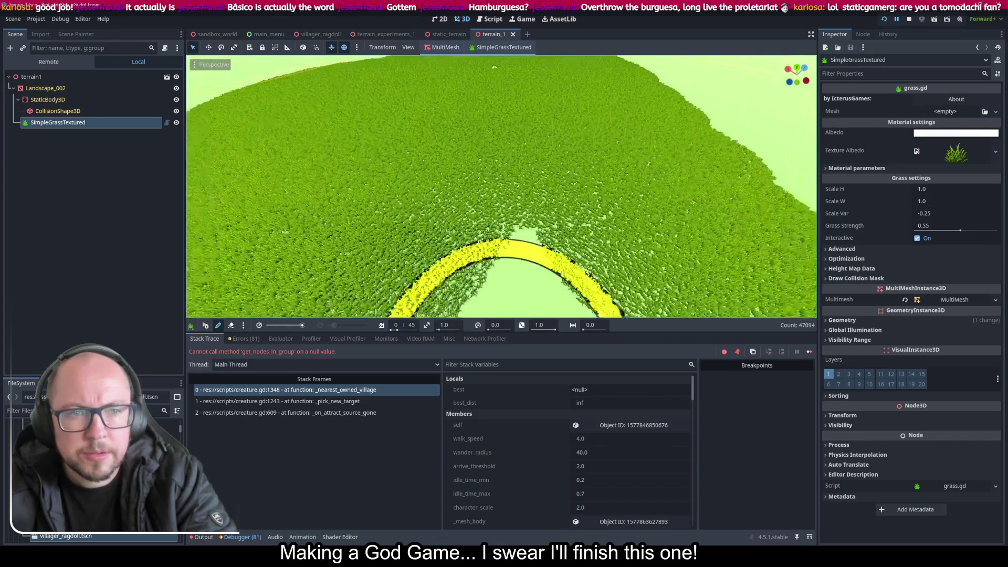
scroll(503, 297, up, 4)
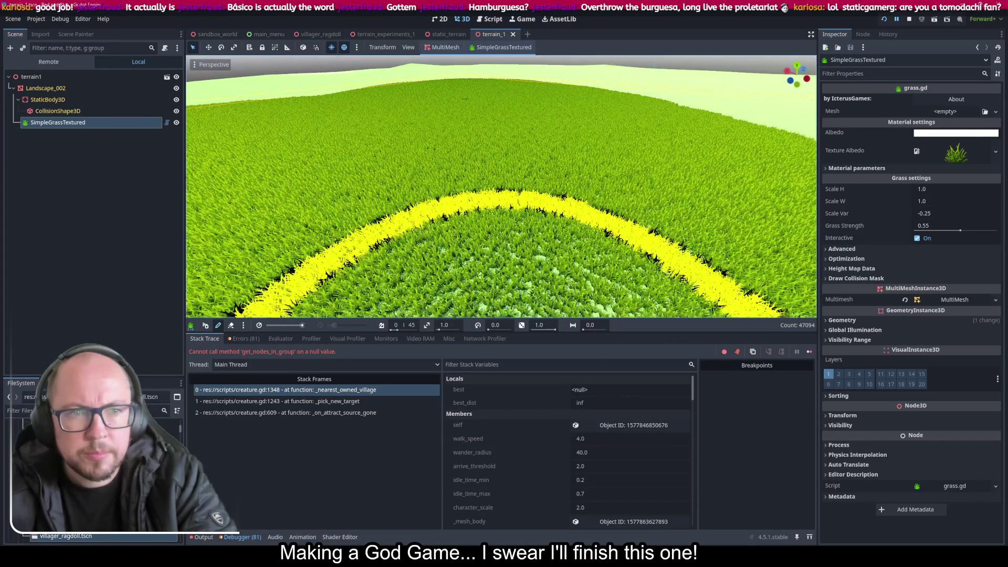
scroll(503, 296, down, 6)
drag(503, 296, 420, 289)
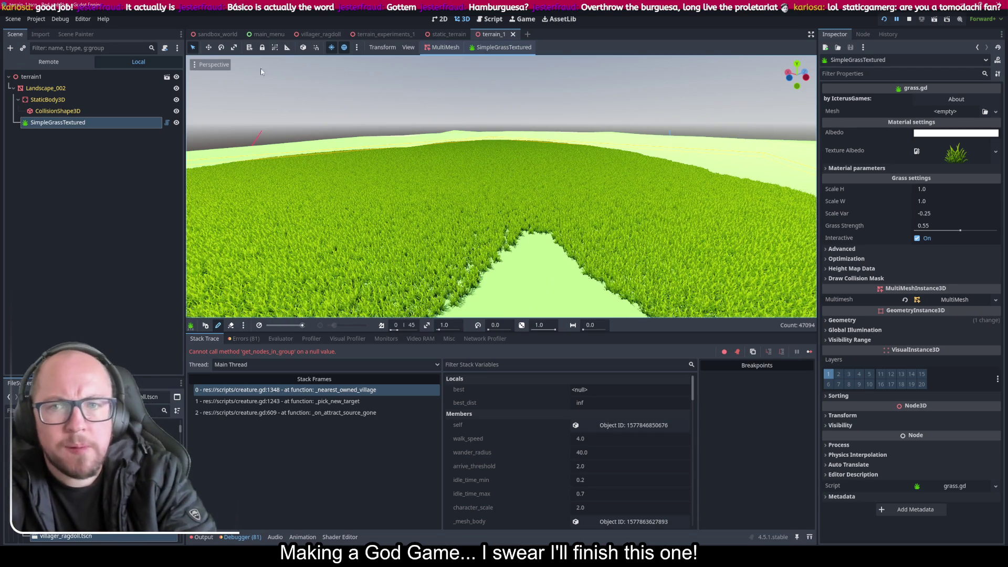
click(430, 34)
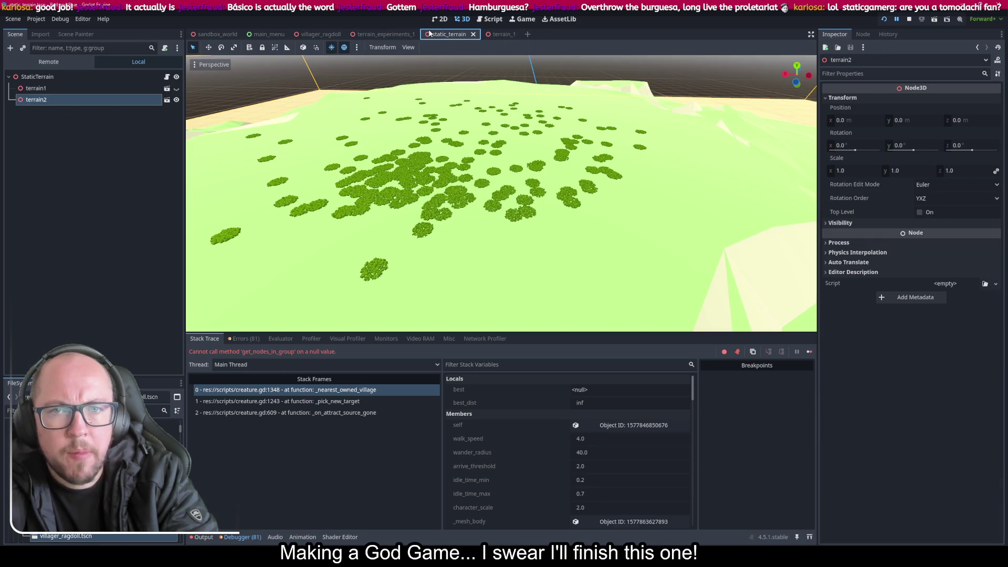
Step: Delete terrain2 and instantiate terrain_1.tscn as a child of StaticTerrain
right_click(45, 104)
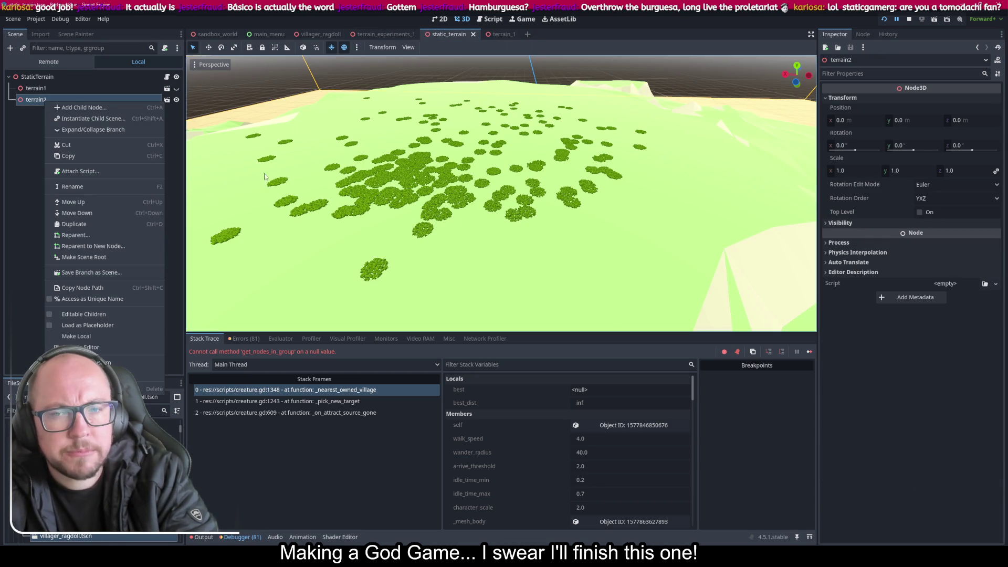
key(Delete)
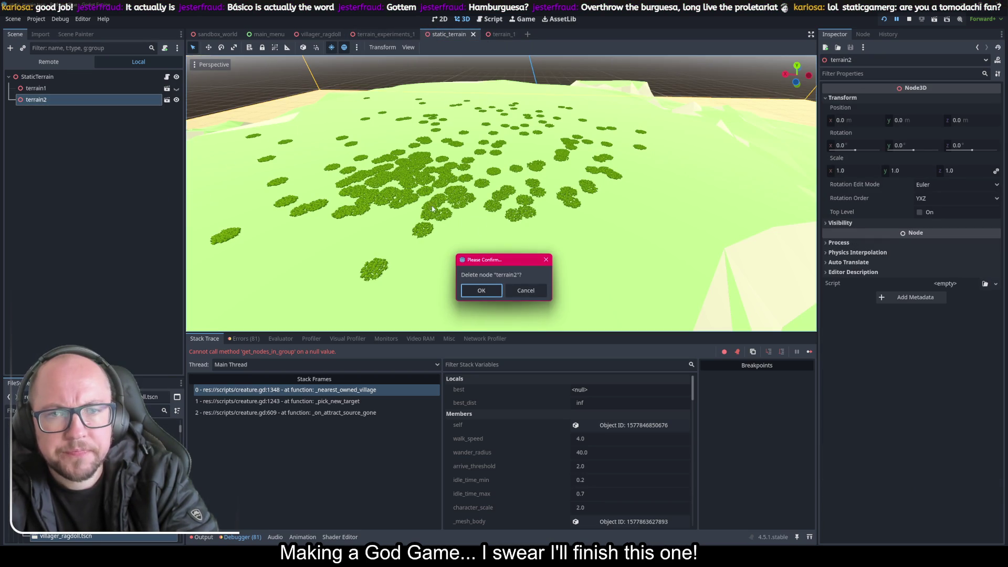
click(494, 288)
right_click(50, 80)
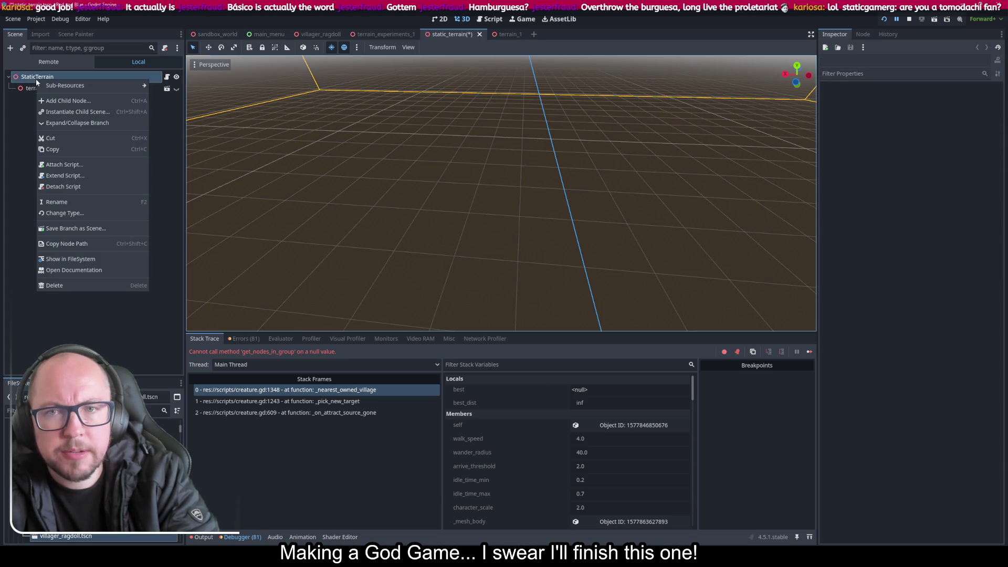
click(79, 111)
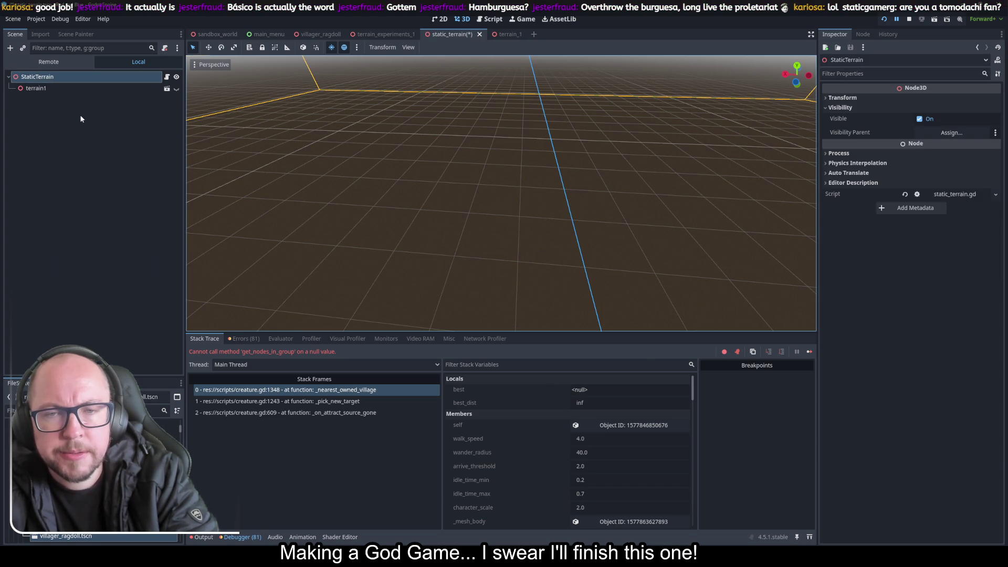
double_click(409, 192)
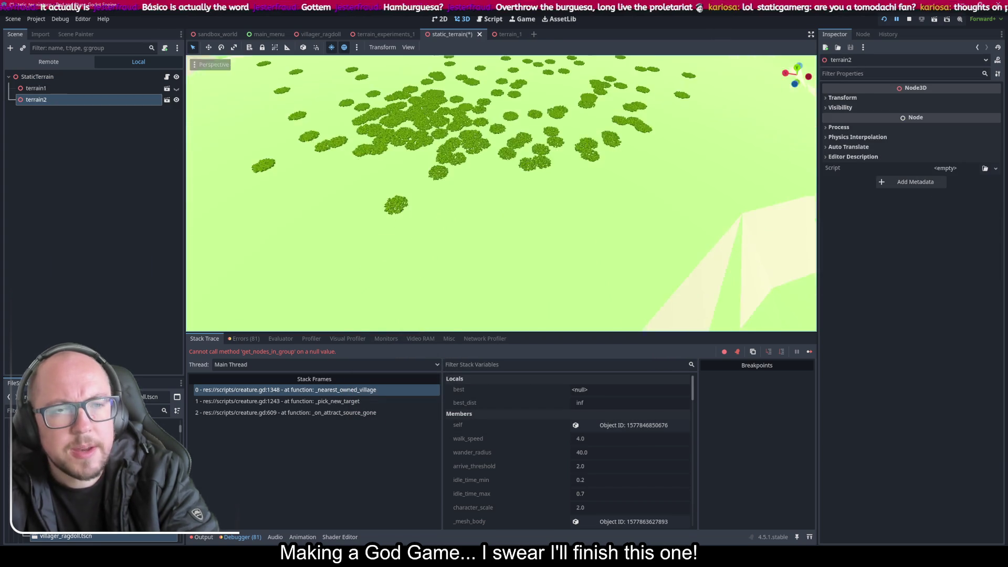
drag(504, 199, 523, 182)
Step: Check the terrain_1 scene, go back to static_terrain, and run the project
click(501, 34)
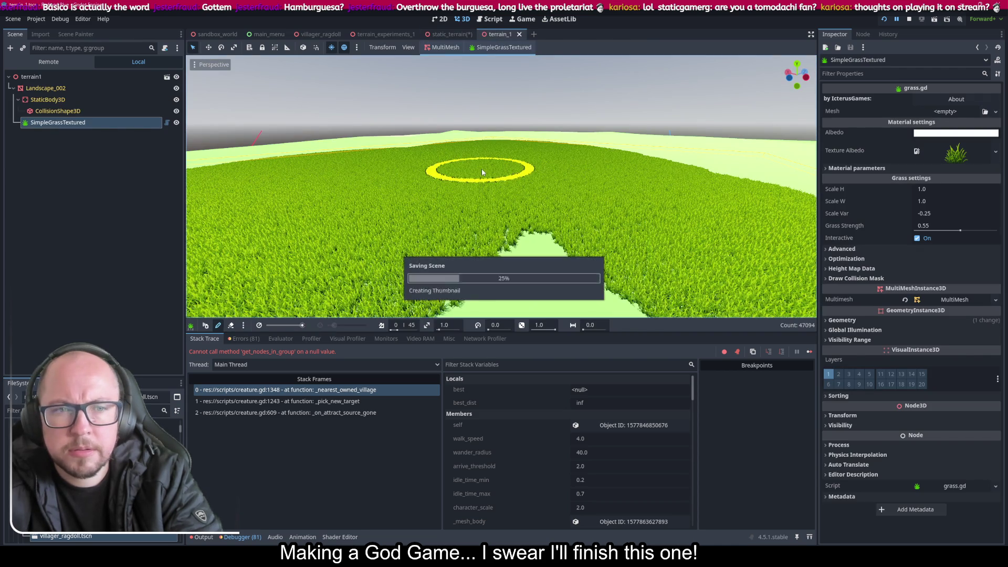
click(449, 34)
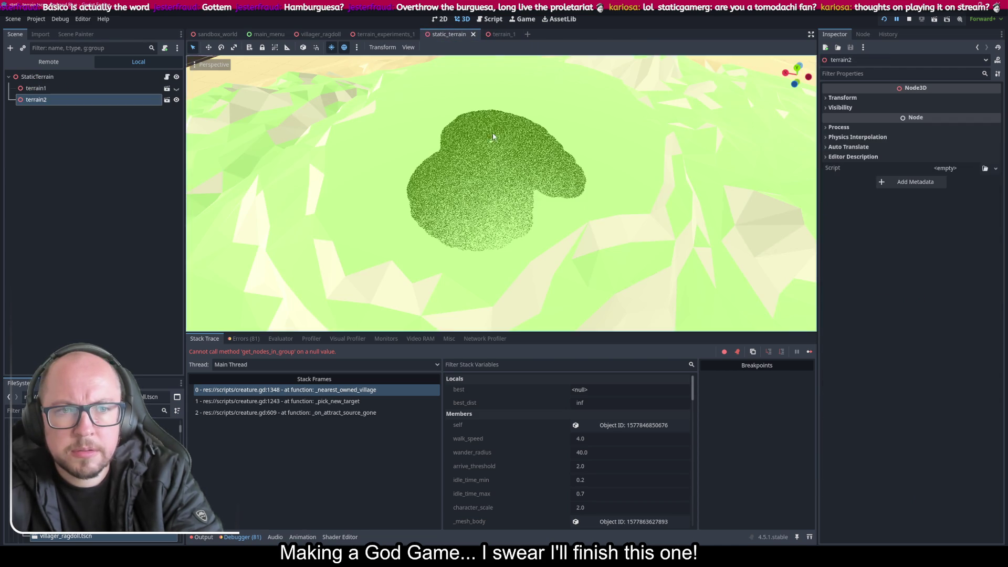
click(883, 20)
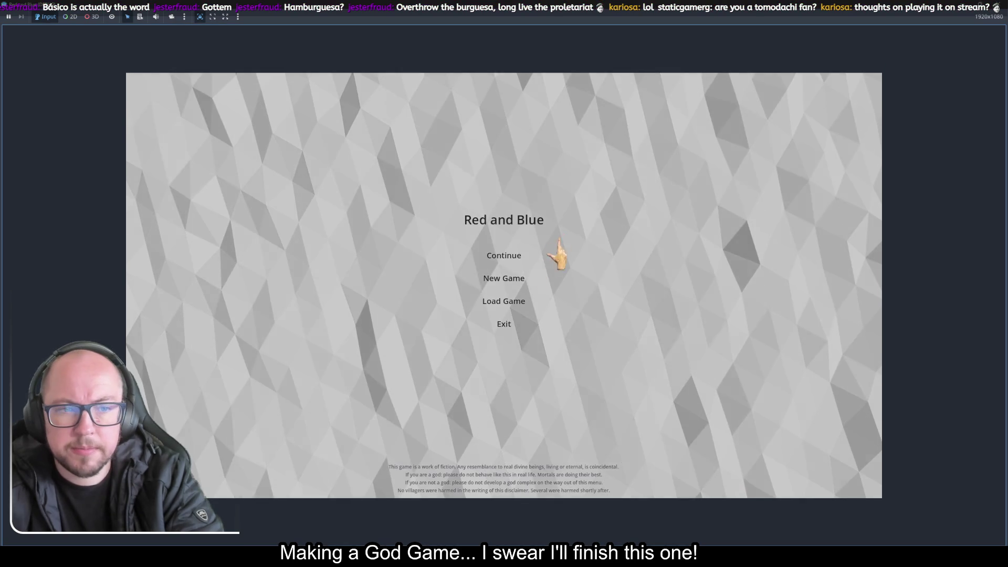
Step: Start a New Game in Red and Blue and zoom around the village grass
click(512, 280)
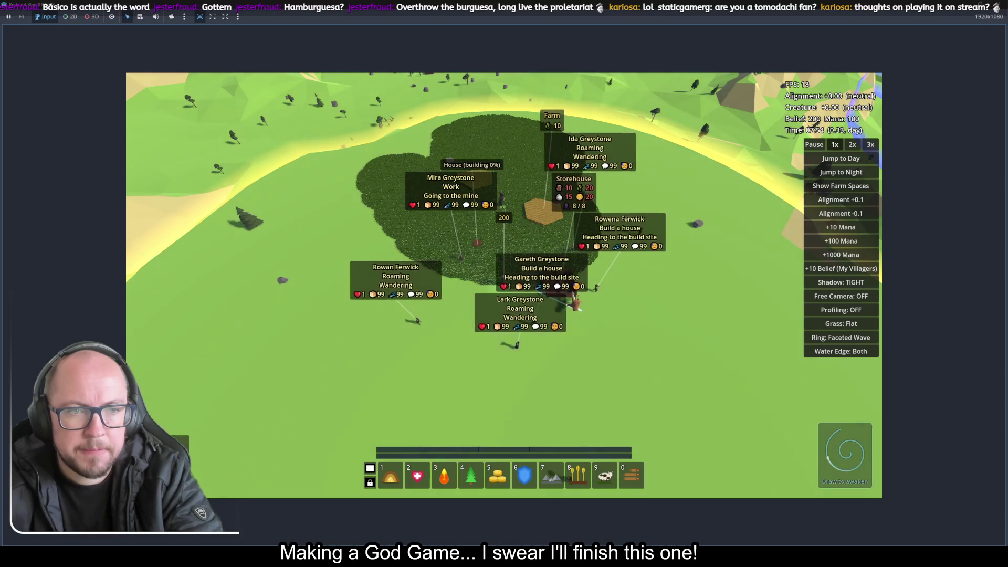
scroll(525, 315, up, 10)
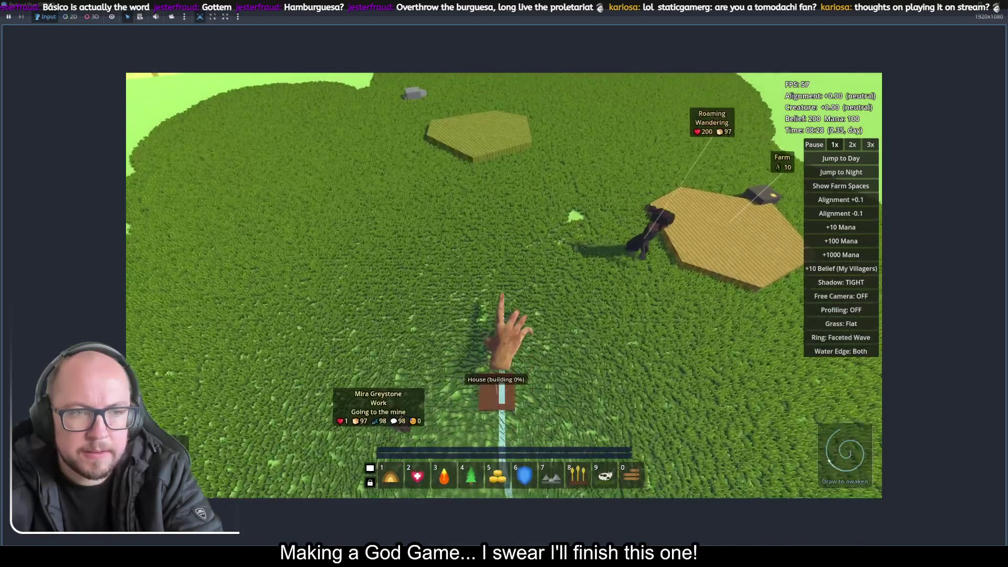
scroll(646, 293, down, 5)
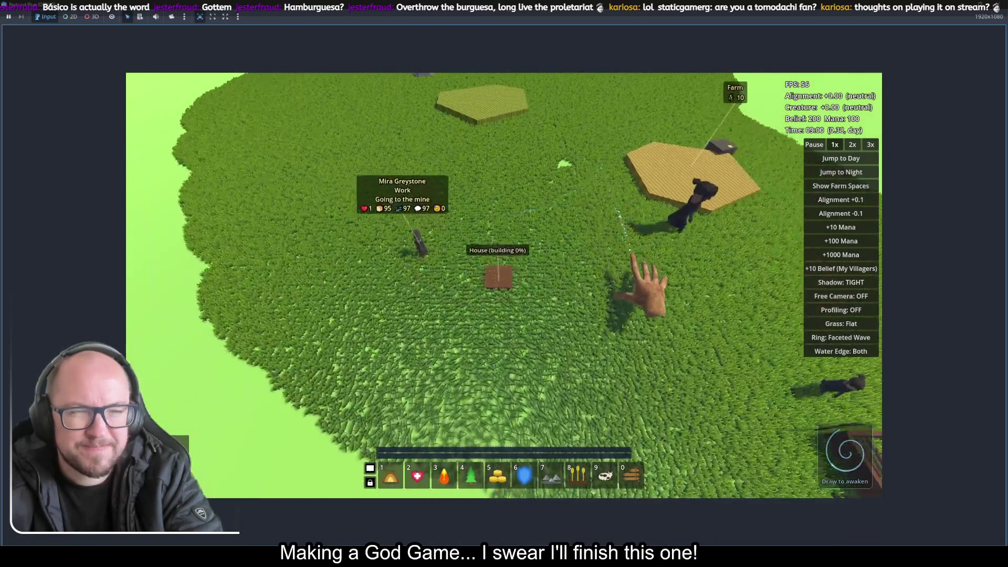
scroll(646, 289, down, 5)
scroll(609, 326, up, 8)
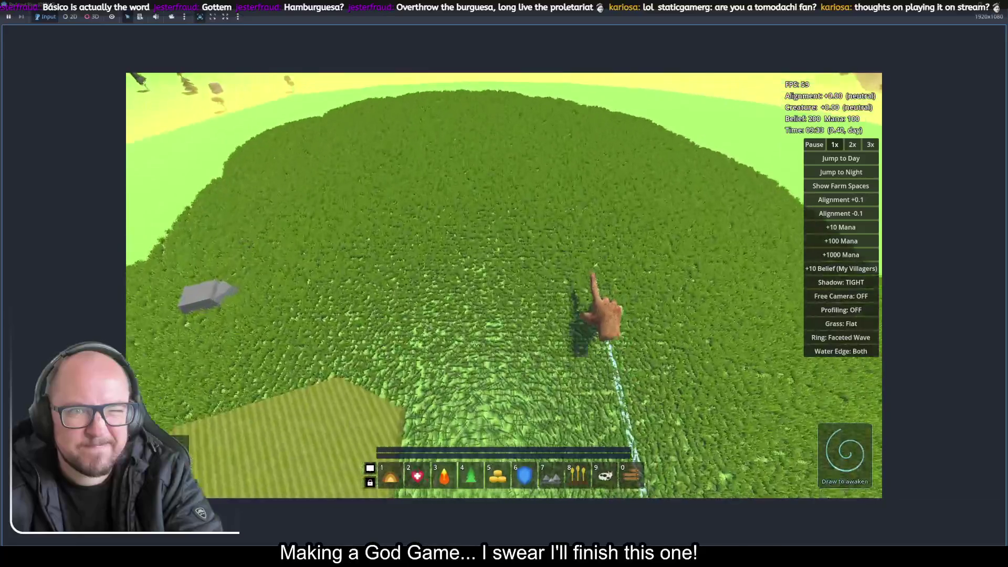
scroll(596, 287, down, 8)
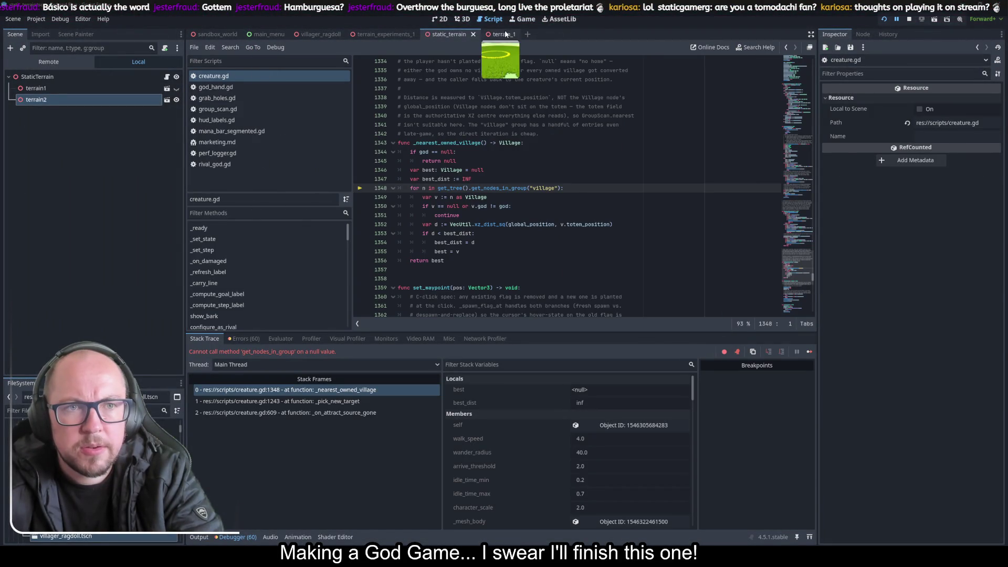
Step: View terrain_1 in 3D and undo the previously painted dense grass
click(505, 34)
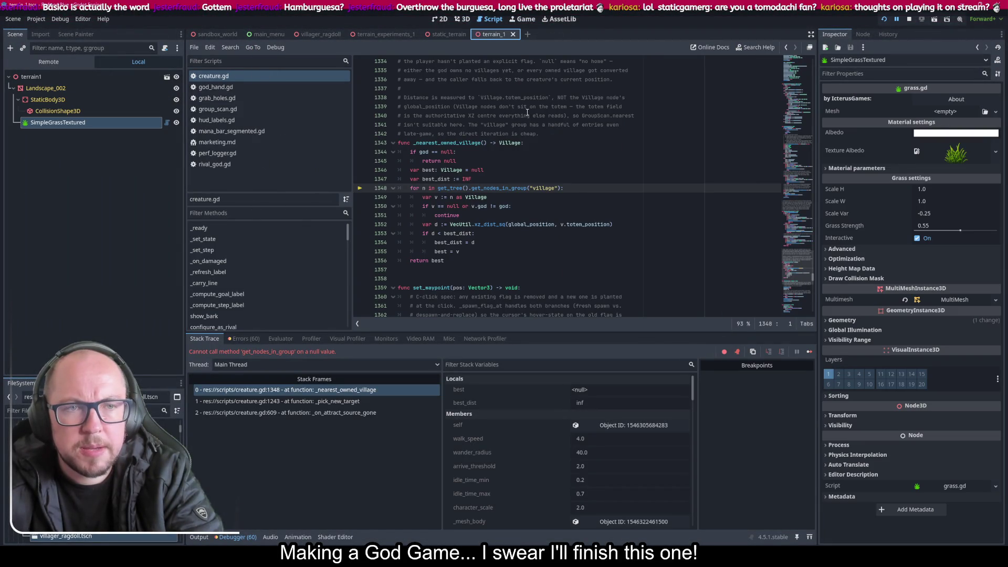
click(465, 19)
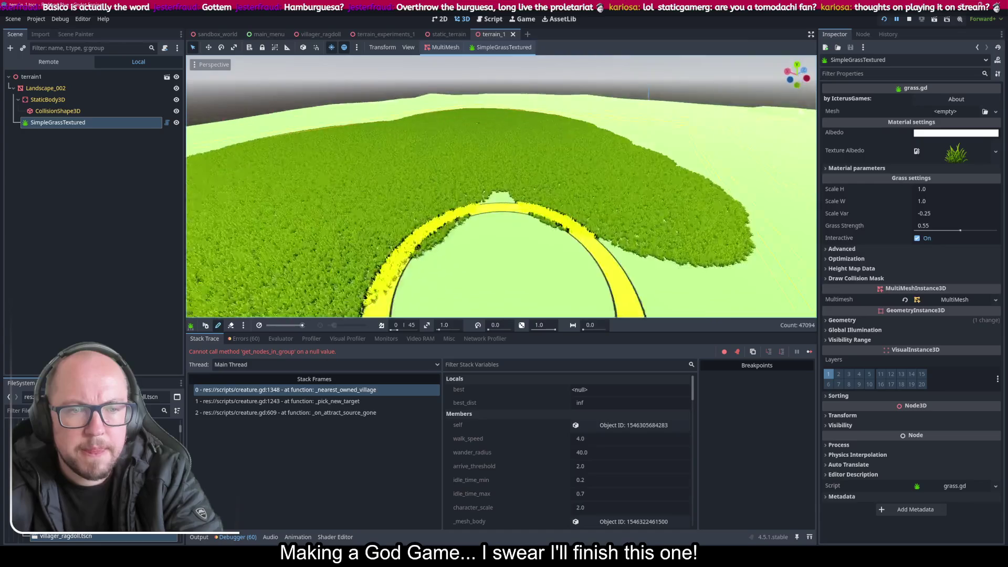
scroll(502, 271, down, 5)
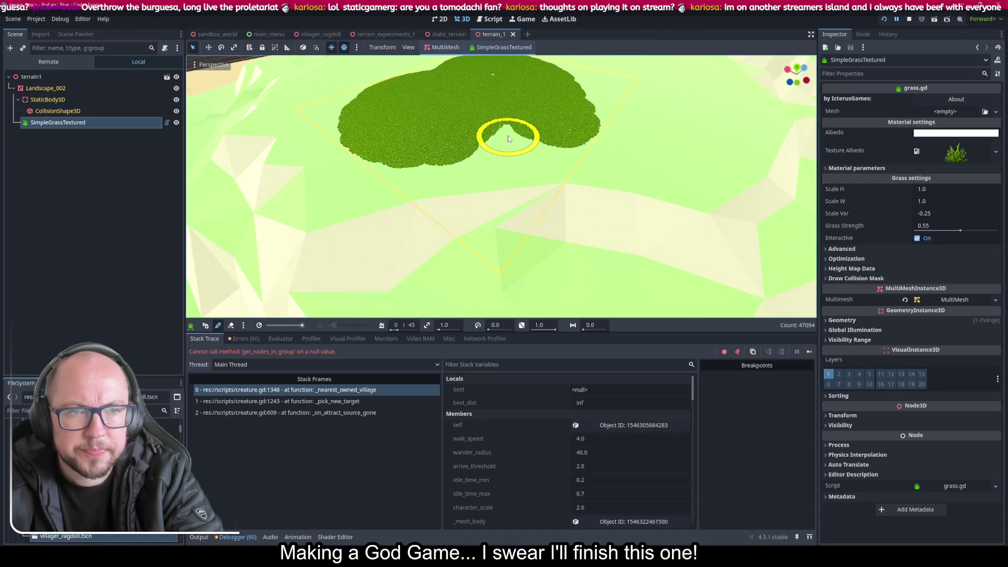
key(ctrl+z)
key(ctrl+z)
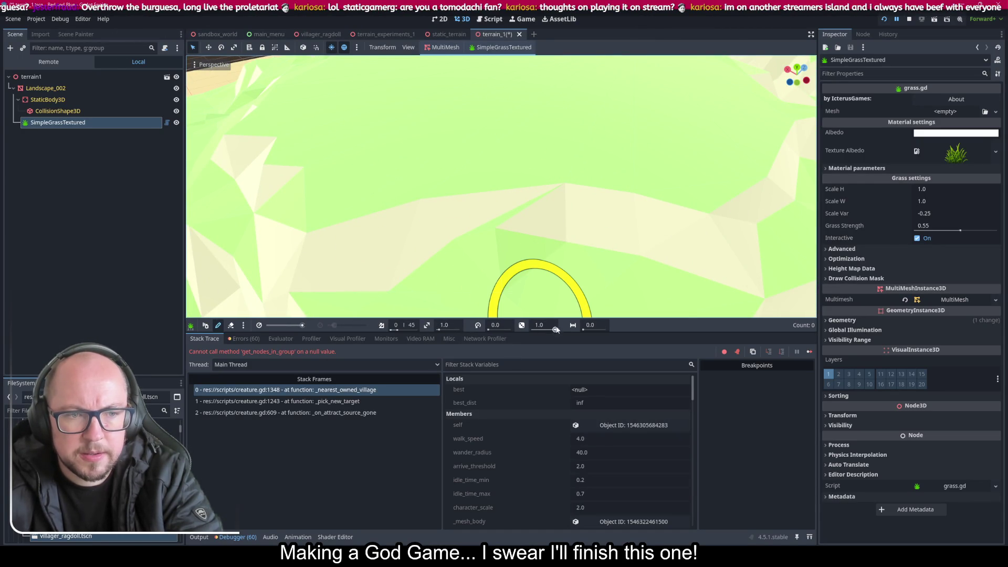
Step: Set the grass distance field to 1.0
click(590, 325)
text(1)
key(Return)
Step: Paint sparse grass patches across the meadow, reaching 8796 instances
click(619, 117)
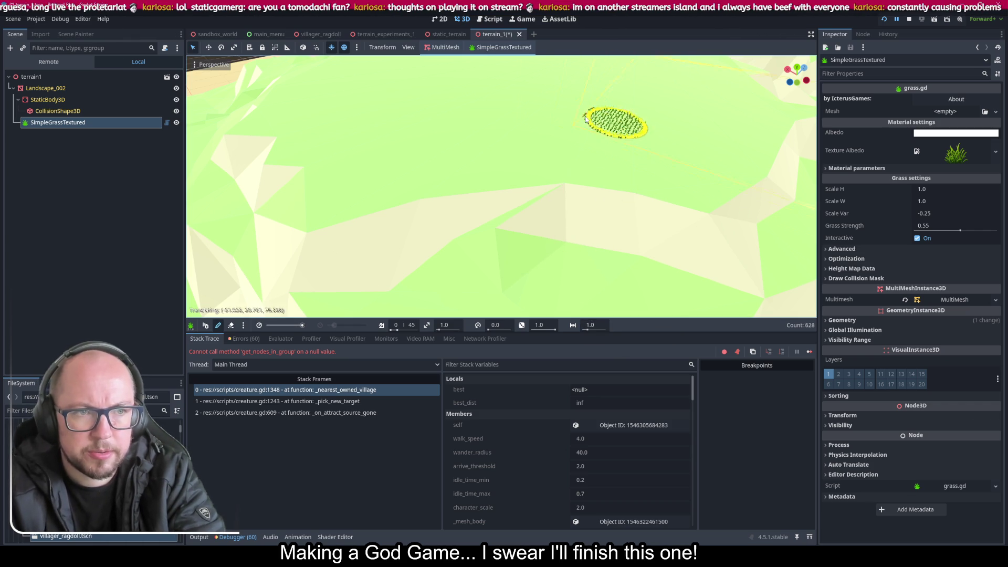
drag(619, 117, 530, 141)
key(ctrl+s)
scroll(536, 133, up, 2)
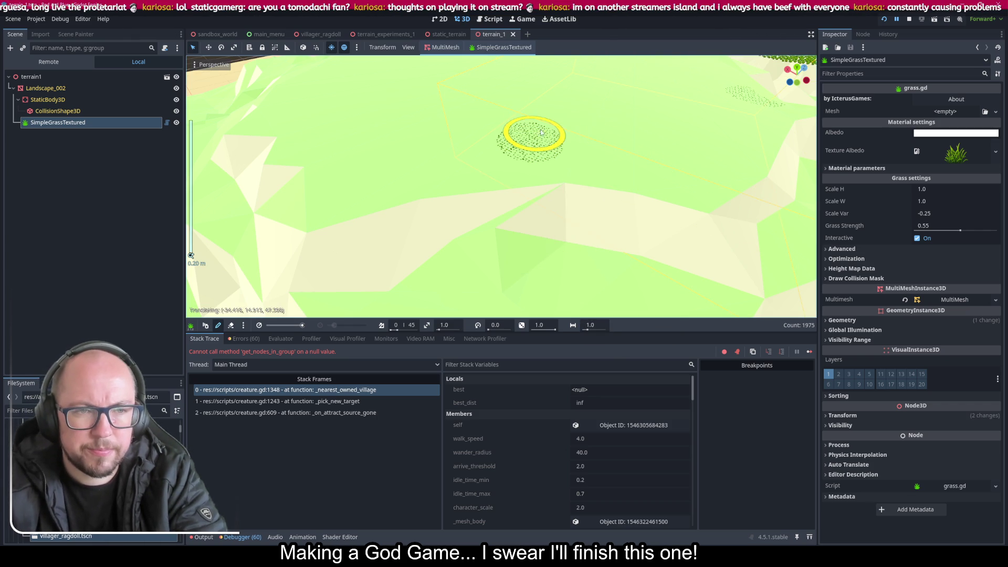
key(Escape)
mouse_move(546, 154)
mouse_down()
mouse_move(540, 142)
mouse_move(435, 121)
mouse_up()
mouse_move(500, 113)
mouse_down()
mouse_move(567, 152)
mouse_move(326, 214)
mouse_move(342, 100)
mouse_move(288, 159)
mouse_move(322, 153)
mouse_move(353, 175)
mouse_move(509, 340)
mouse_up()
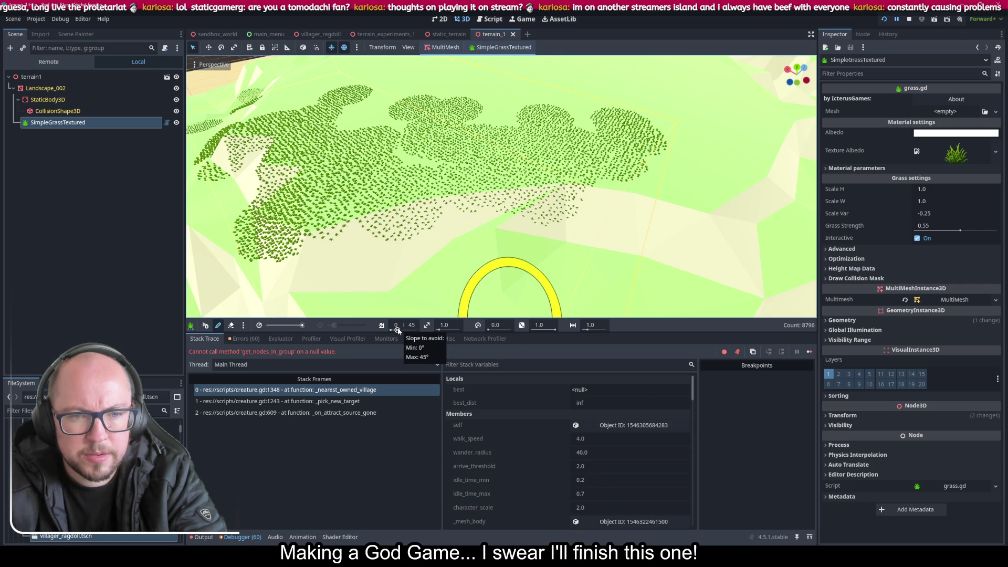
scroll(397, 332, down, 1)
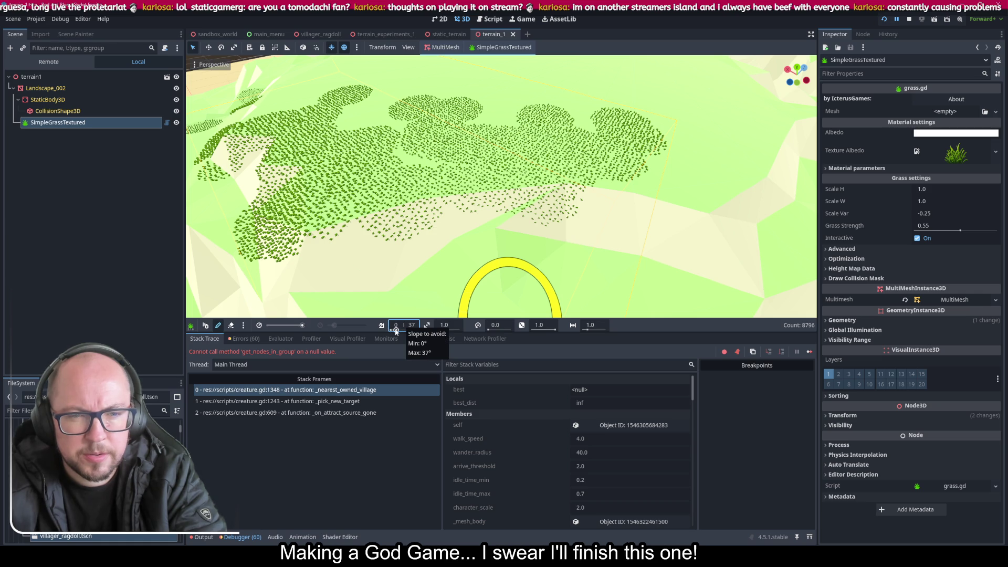
click(410, 328)
Step: Set the slope-avoid maximum to 34 and paint grass on the right side, reaching 14868 instances
text(34)
key(Return)
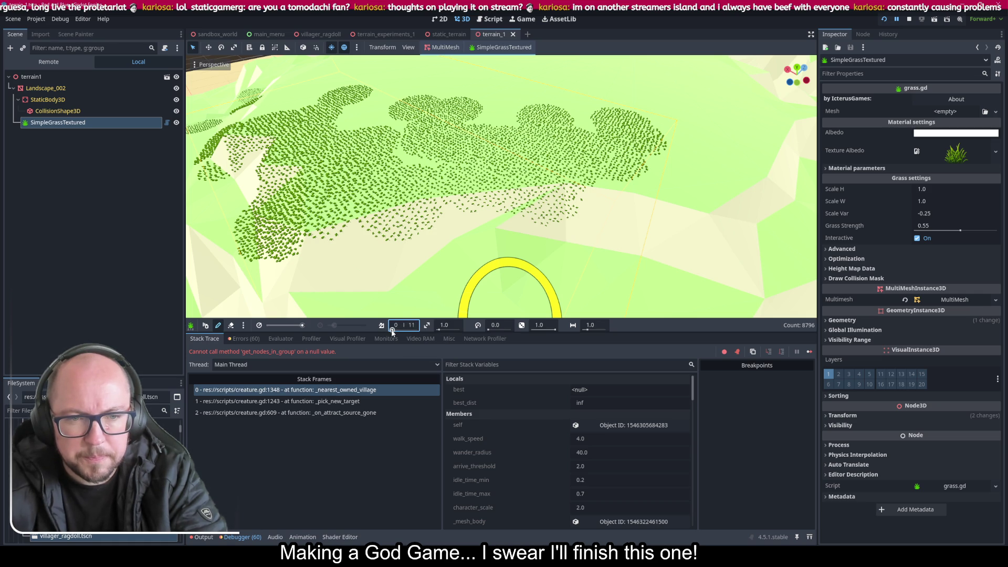
mouse_move(617, 246)
mouse_down()
mouse_move(651, 263)
mouse_move(744, 166)
mouse_move(755, 262)
mouse_move(784, 212)
mouse_up()
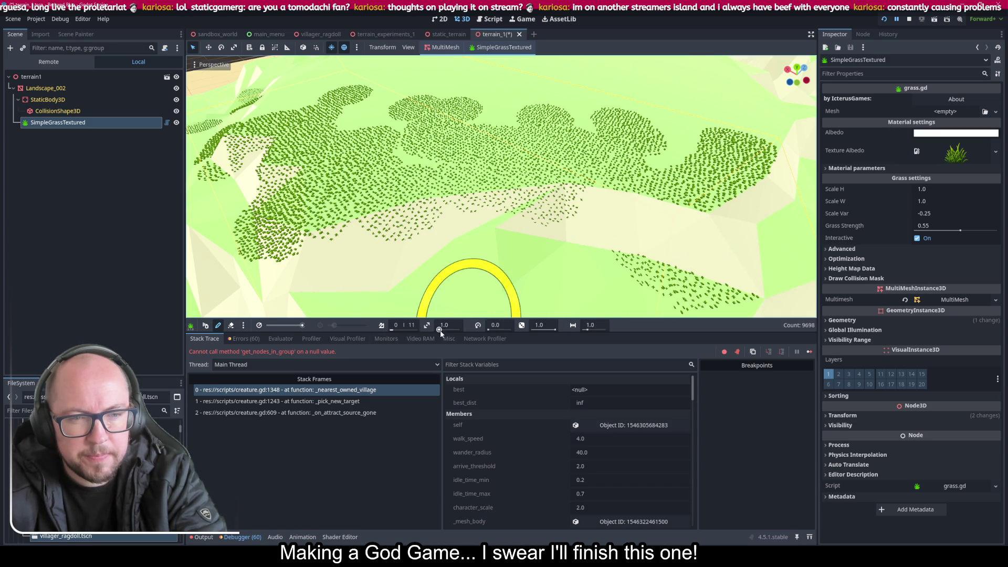
drag(392, 330, 394, 331)
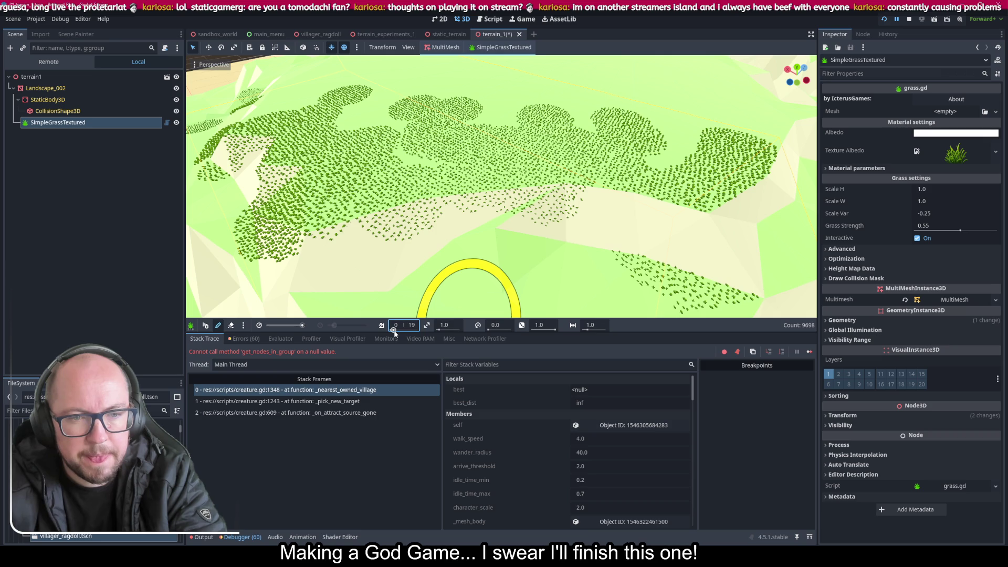
mouse_move(583, 210)
mouse_down()
mouse_move(596, 252)
mouse_move(686, 185)
mouse_move(766, 178)
mouse_move(756, 132)
mouse_move(770, 175)
mouse_move(682, 147)
mouse_move(612, 102)
mouse_move(542, 138)
mouse_up()
scroll(503, 275, up, 5)
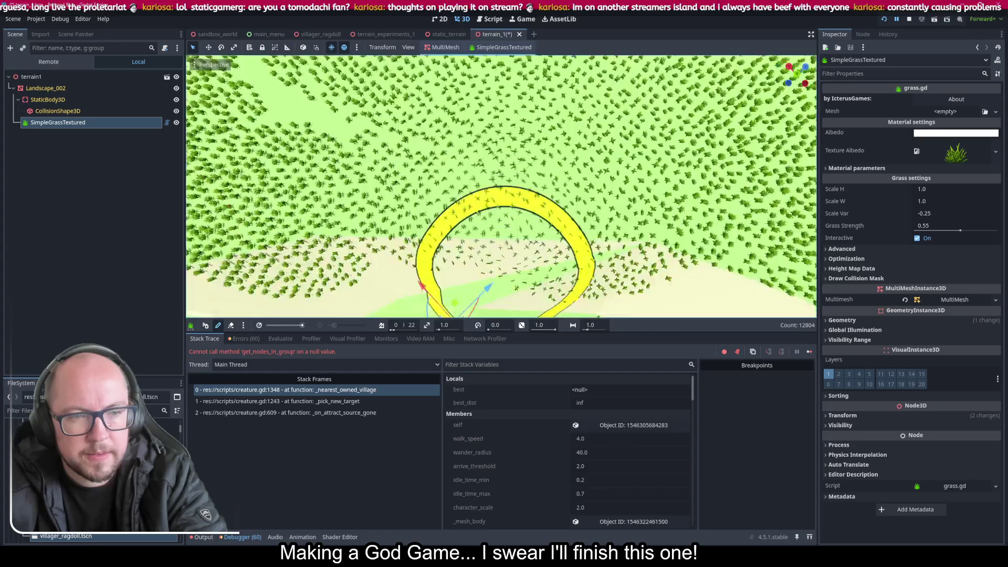
scroll(503, 275, down, 5)
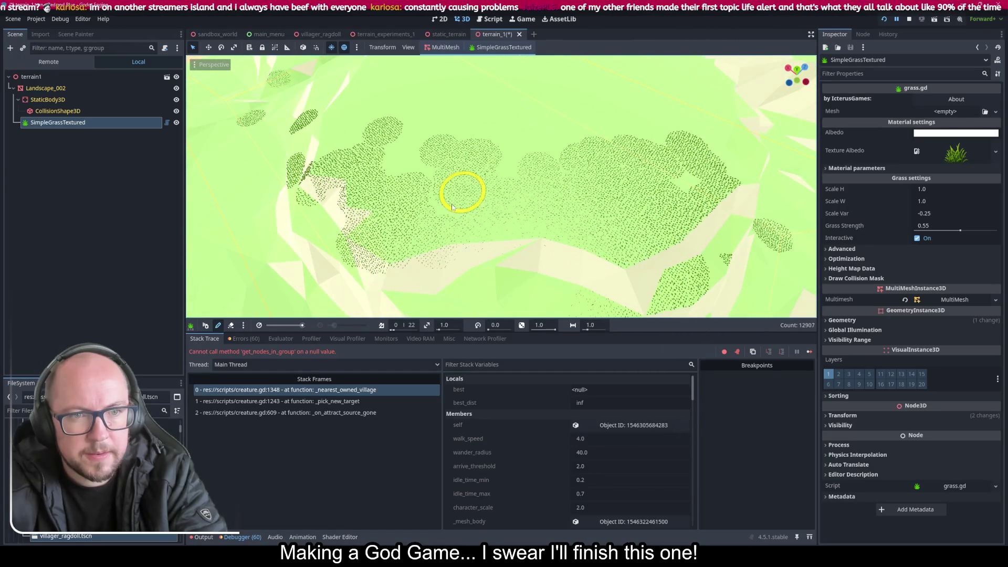
Step: Paint grass over the central plain, top slope and right slopes, reaching 37800 instances
mouse_move(452, 207)
mouse_down()
mouse_move(405, 168)
mouse_move(333, 139)
mouse_move(367, 84)
mouse_up()
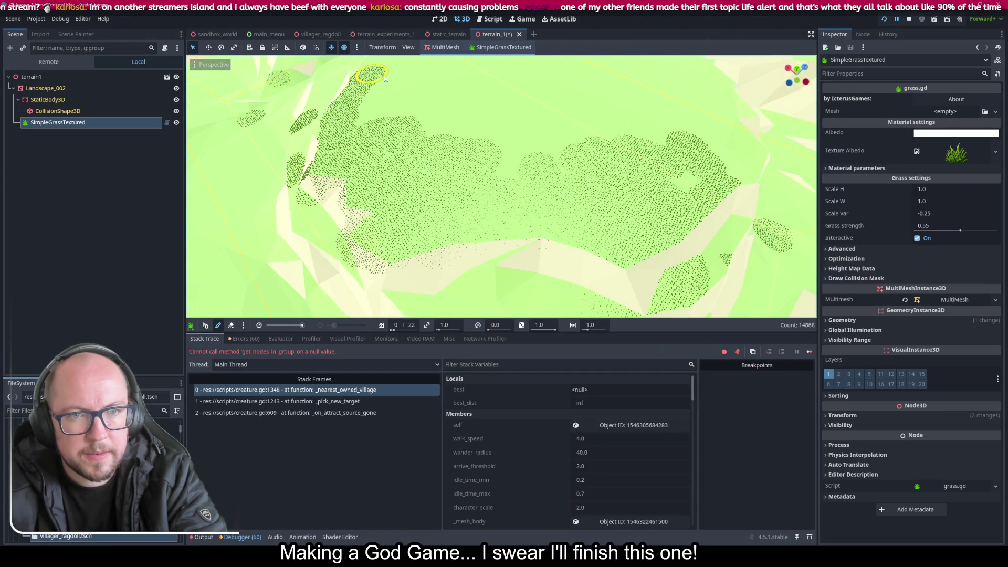
scroll(504, 286, up, 3)
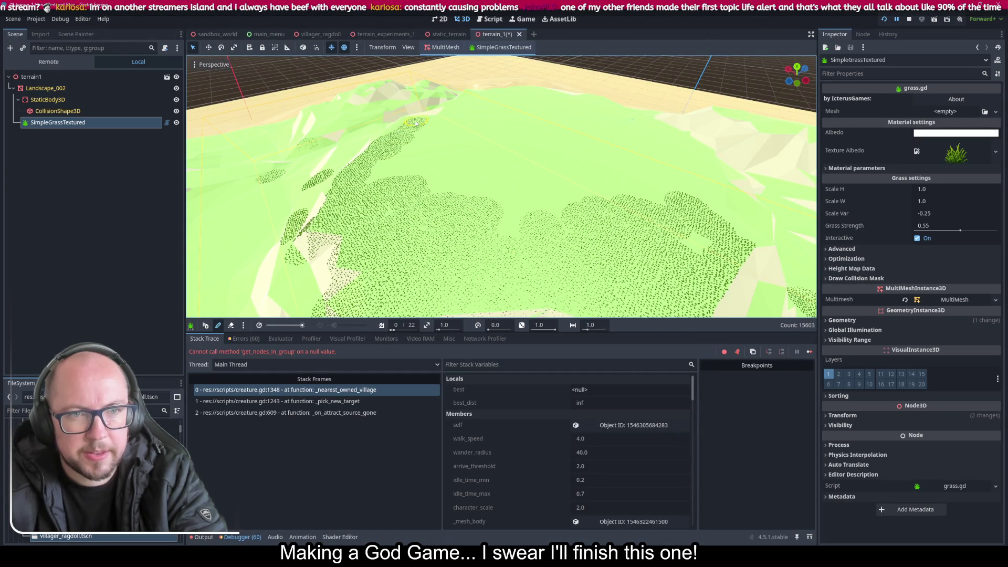
drag(408, 160, 381, 164)
mouse_move(483, 178)
mouse_down()
mouse_move(495, 225)
mouse_move(409, 195)
mouse_up()
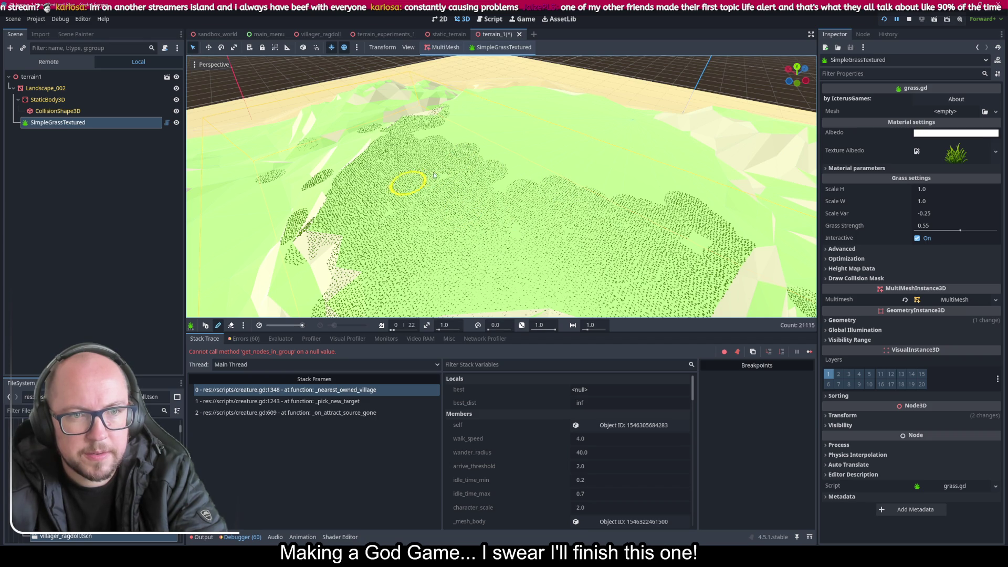
mouse_move(448, 118)
mouse_down()
mouse_move(475, 104)
mouse_move(459, 105)
mouse_move(481, 111)
mouse_move(449, 136)
mouse_move(520, 176)
mouse_move(508, 187)
mouse_up()
mouse_move(439, 174)
mouse_down()
mouse_move(378, 219)
mouse_move(459, 272)
mouse_move(706, 234)
mouse_move(757, 213)
mouse_move(725, 218)
mouse_move(711, 173)
mouse_move(695, 203)
mouse_up()
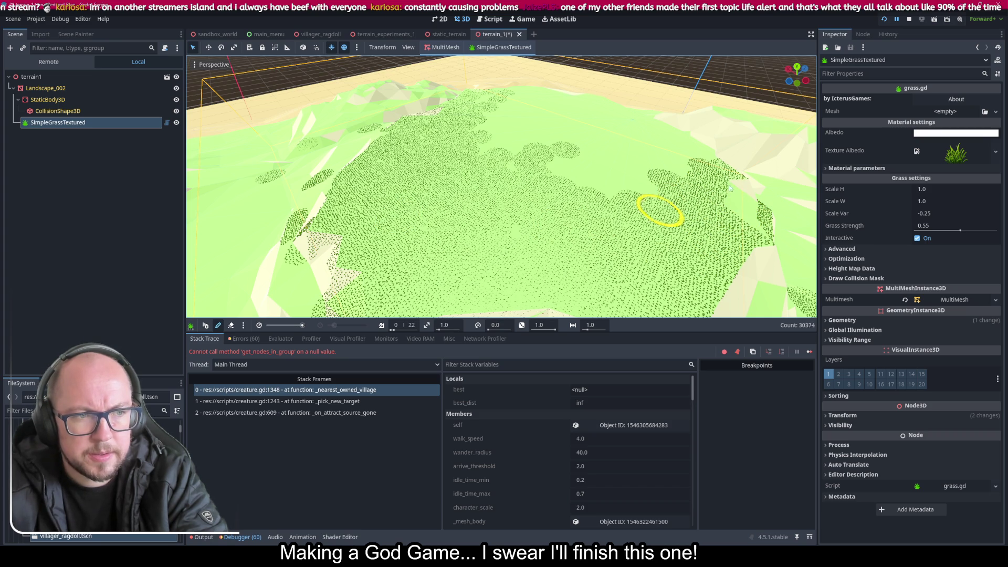
mouse_move(713, 157)
mouse_down()
mouse_move(605, 220)
mouse_move(604, 184)
mouse_move(562, 192)
mouse_up()
mouse_move(510, 91)
mouse_down()
mouse_move(487, 93)
mouse_move(480, 147)
mouse_up()
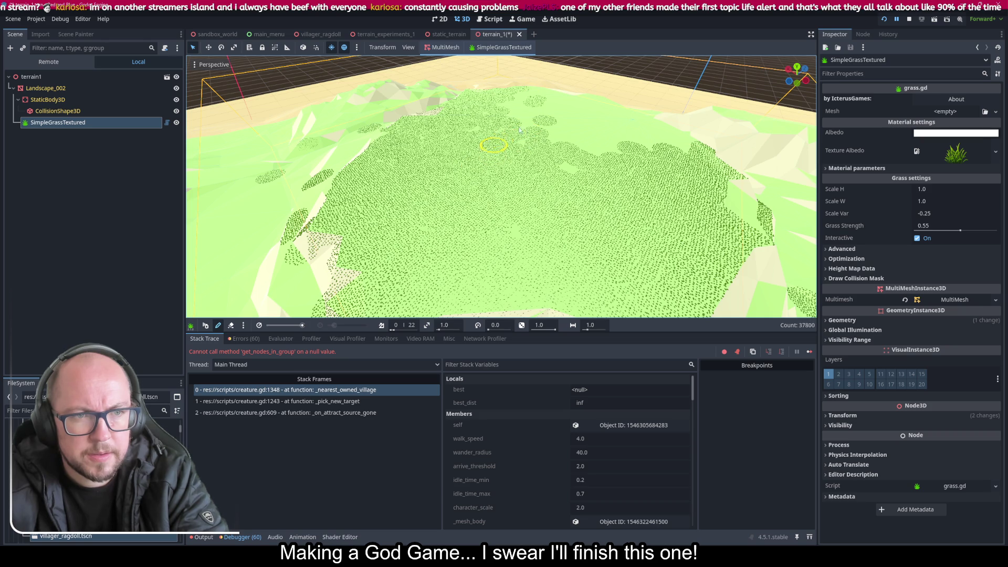
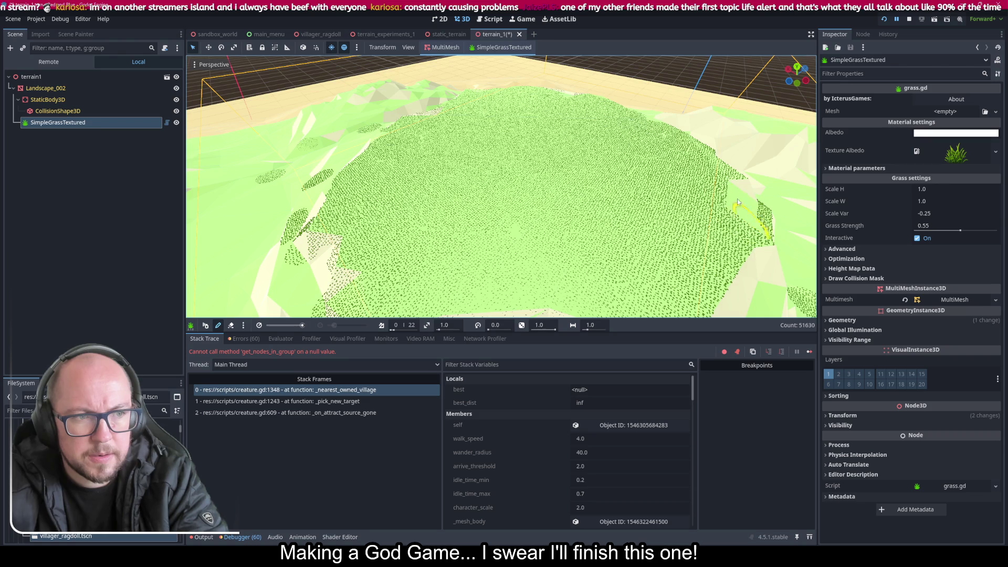
Step: Paint a few more grass strokes on the terrain, then run the project to the Red and Blue menu
drag(700, 178, 628, 244)
drag(567, 244, 602, 241)
click(884, 20)
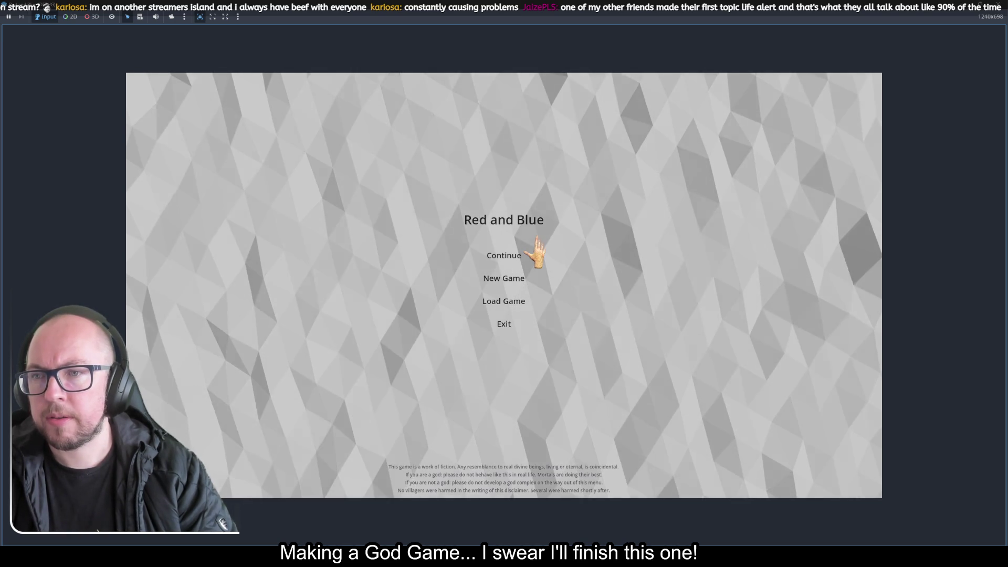
Step: Start a new game, then zoom and pan over the grassy village and its farm plots
click(500, 289)
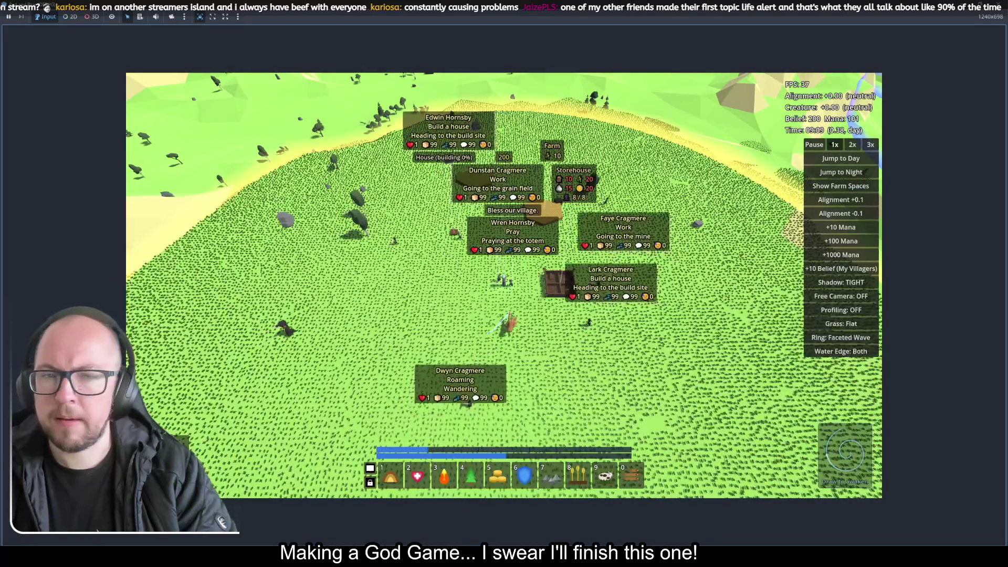
scroll(469, 311, up, 10)
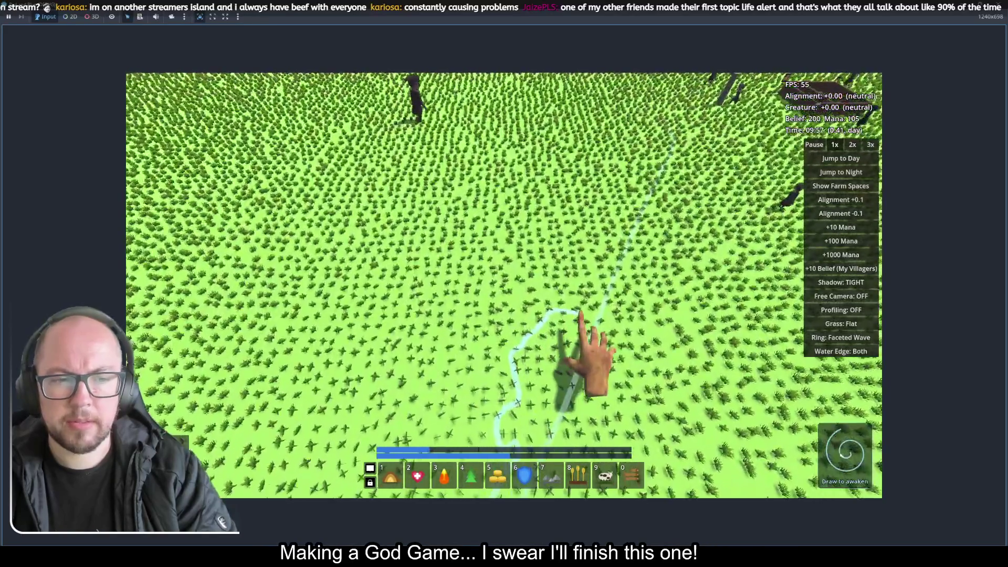
scroll(580, 315, down, 5)
scroll(383, 207, up, 4)
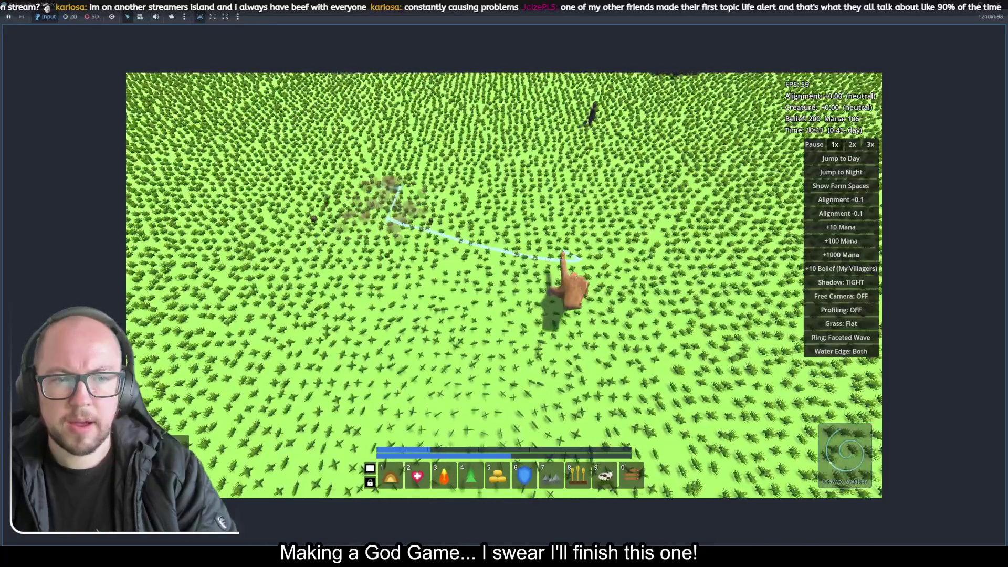
scroll(498, 255, down, 3)
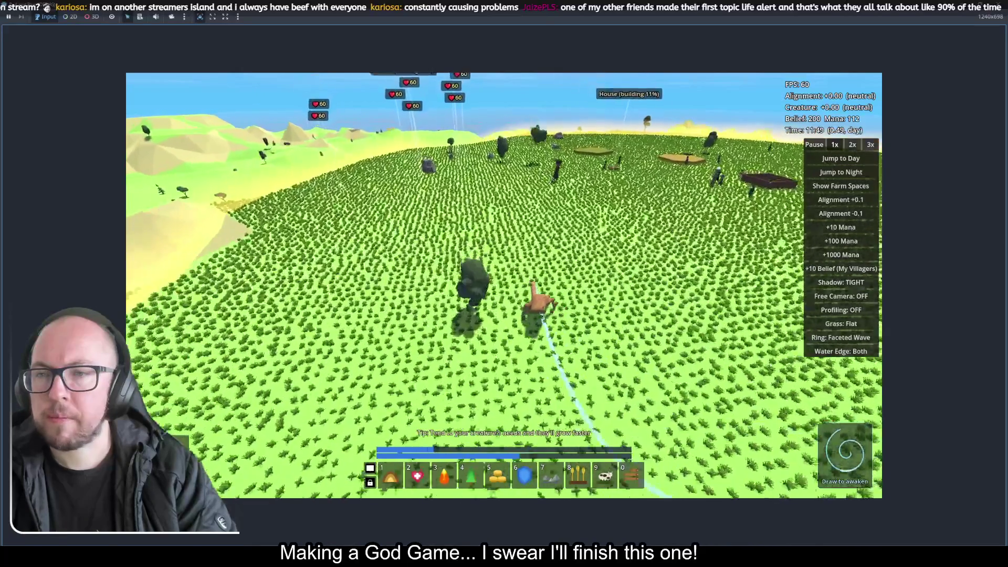
scroll(548, 310, down, 5)
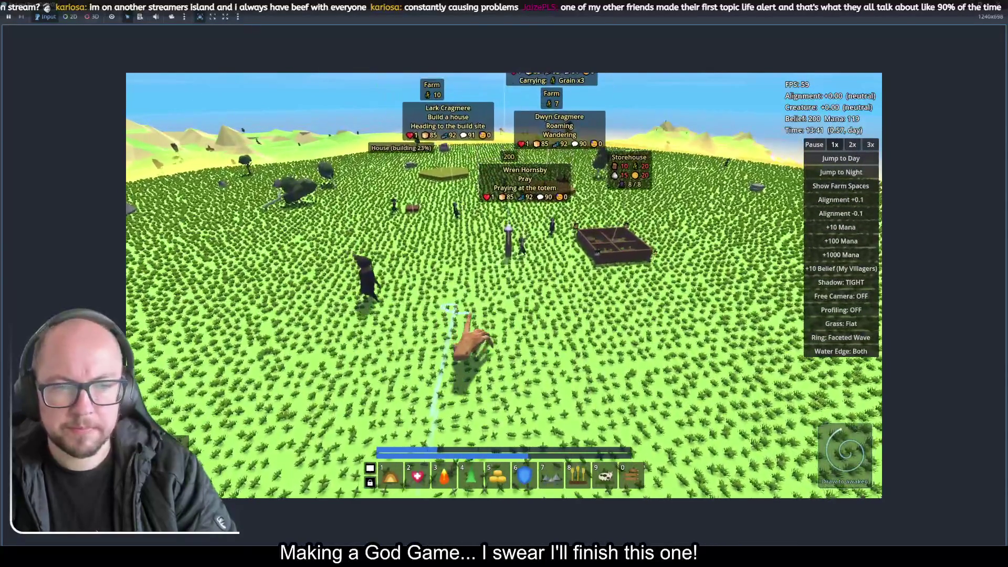
mouse_move(466, 328)
mouse_down()
mouse_move(462, 356)
mouse_move(558, 356)
mouse_move(551, 360)
mouse_move(523, 320)
mouse_up()
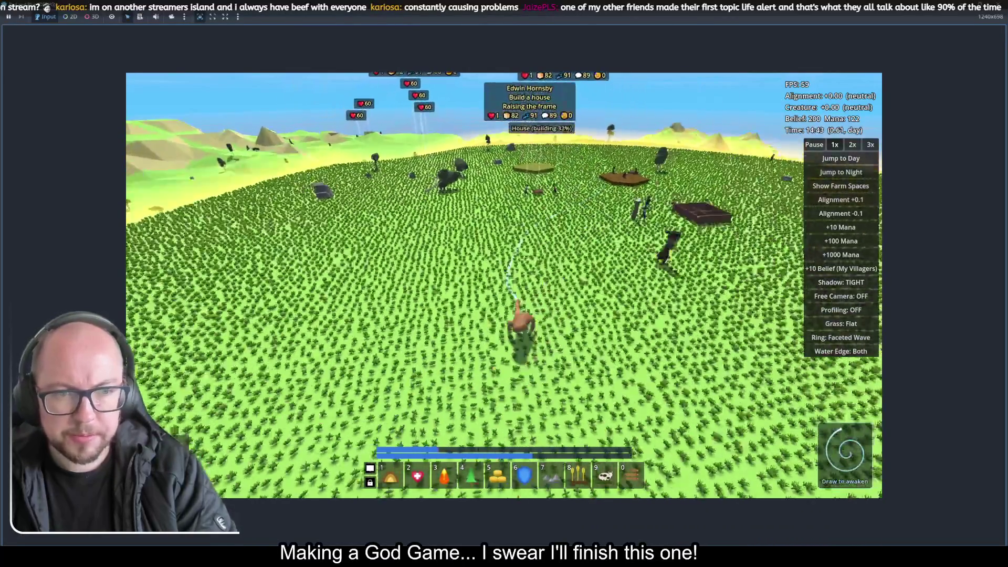
Step: Zoom in and out over the village as dusk turns to night
scroll(522, 320, down, 5)
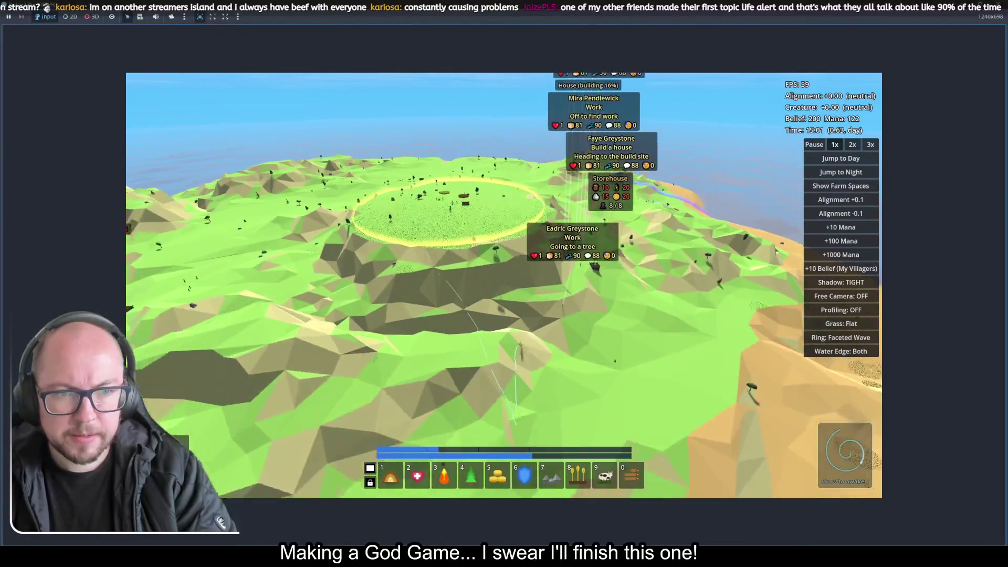
scroll(473, 341, up, 5)
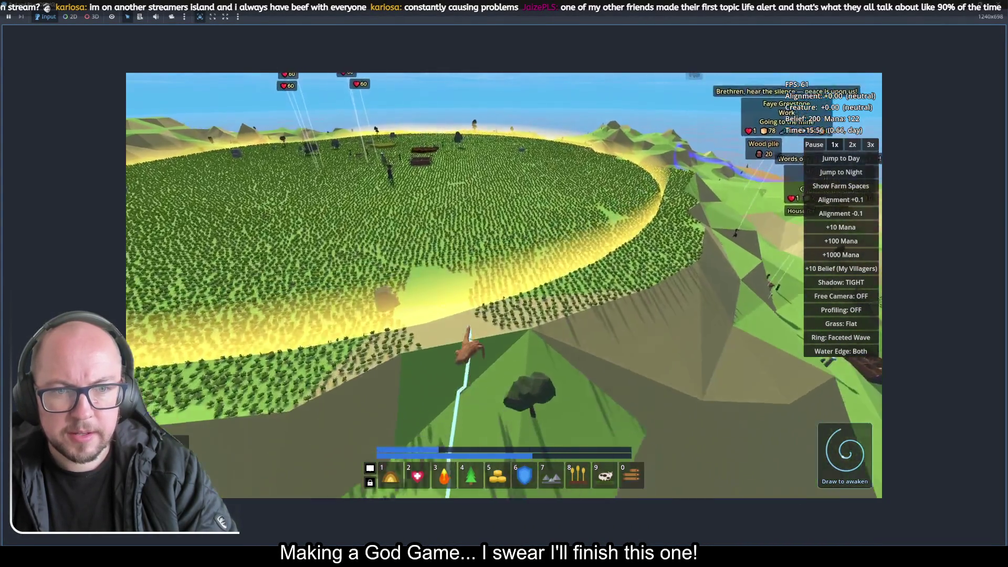
scroll(473, 342, down, 5)
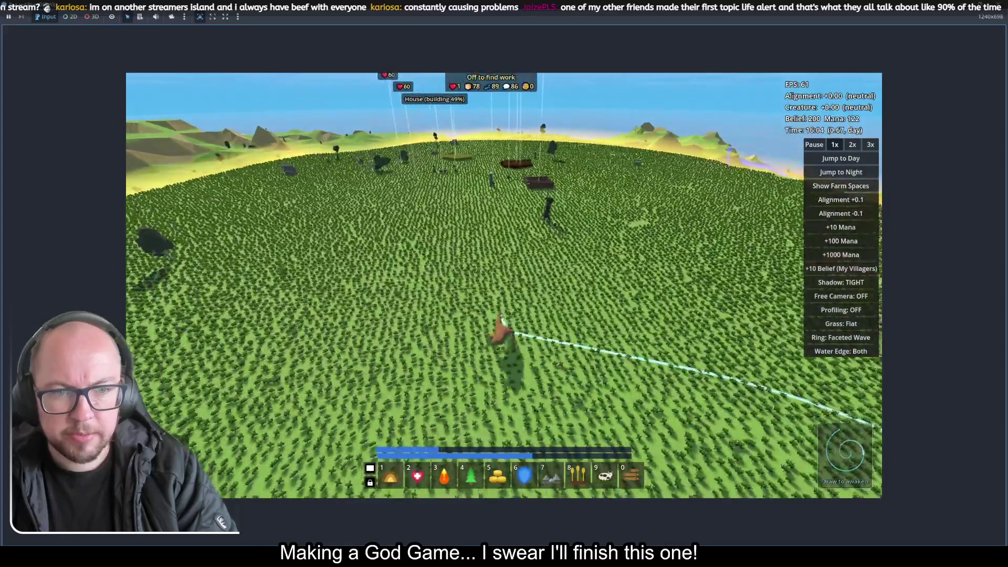
scroll(504, 315, down, 2)
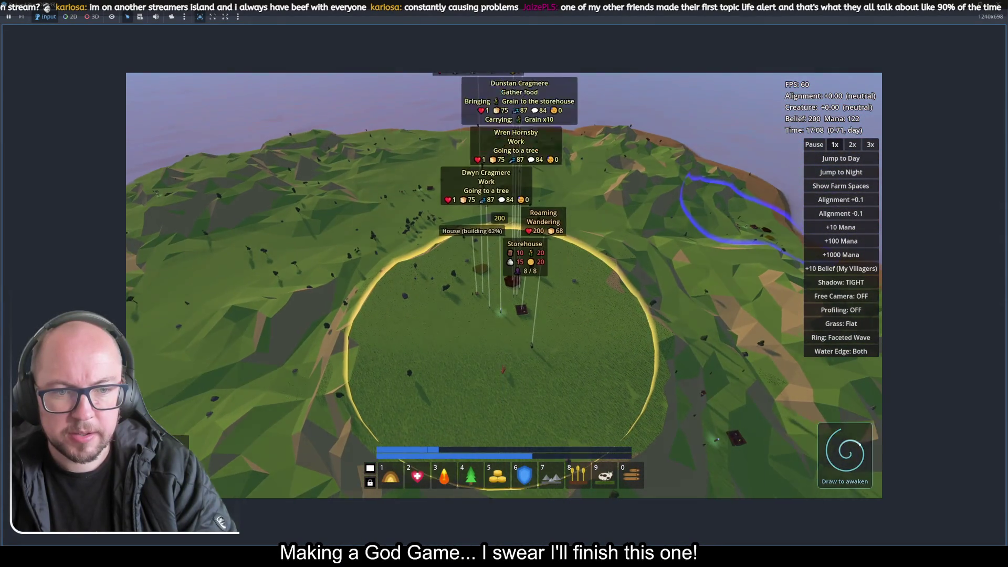
scroll(414, 386, down, 2)
scroll(414, 385, up, 3)
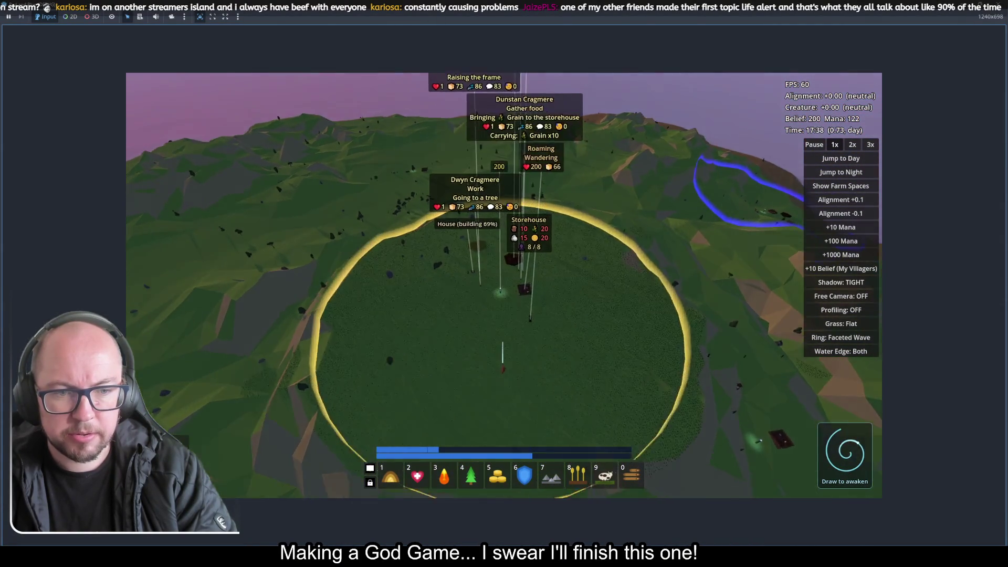
scroll(503, 315, down, 2)
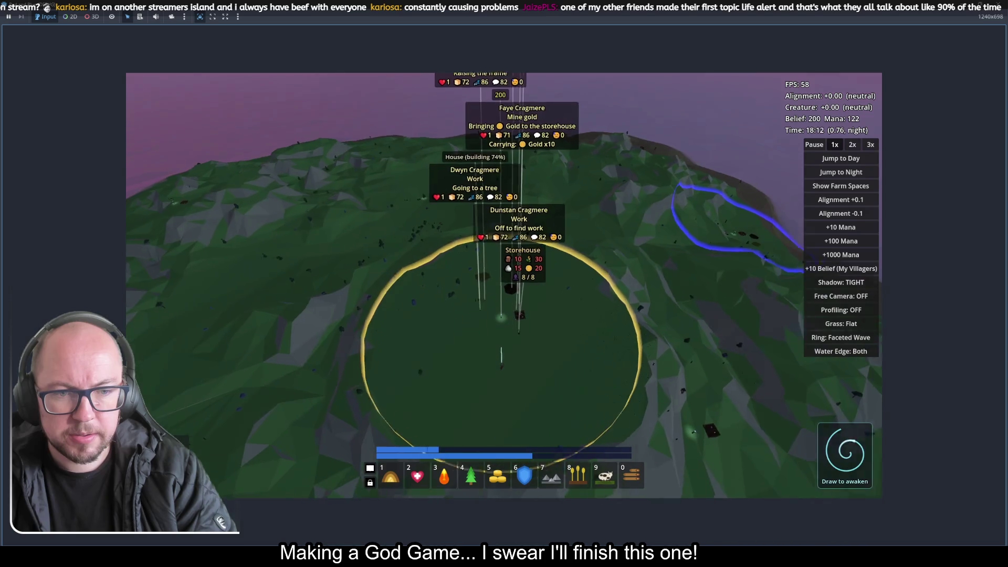
scroll(501, 368, up, 3)
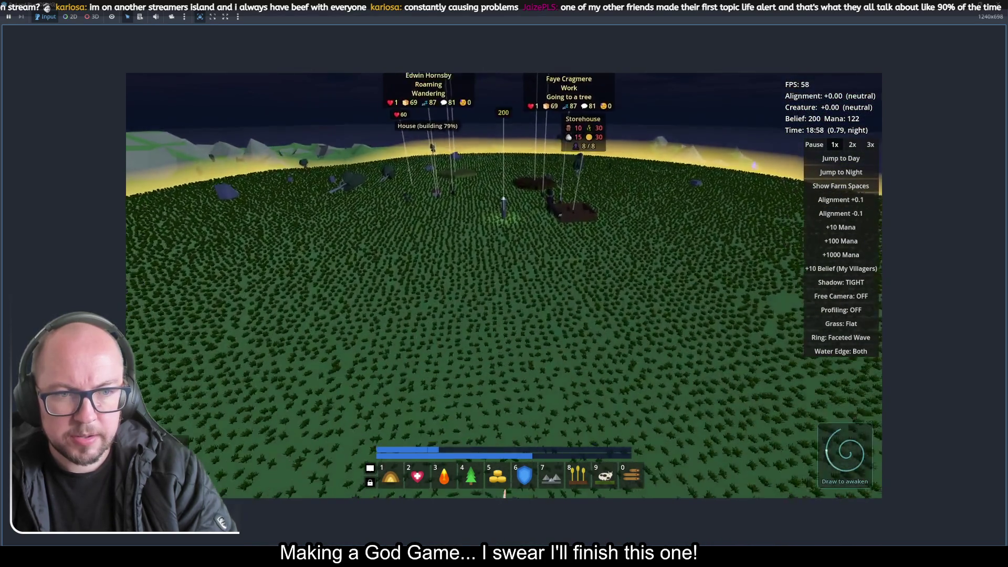
scroll(498, 376, up, 3)
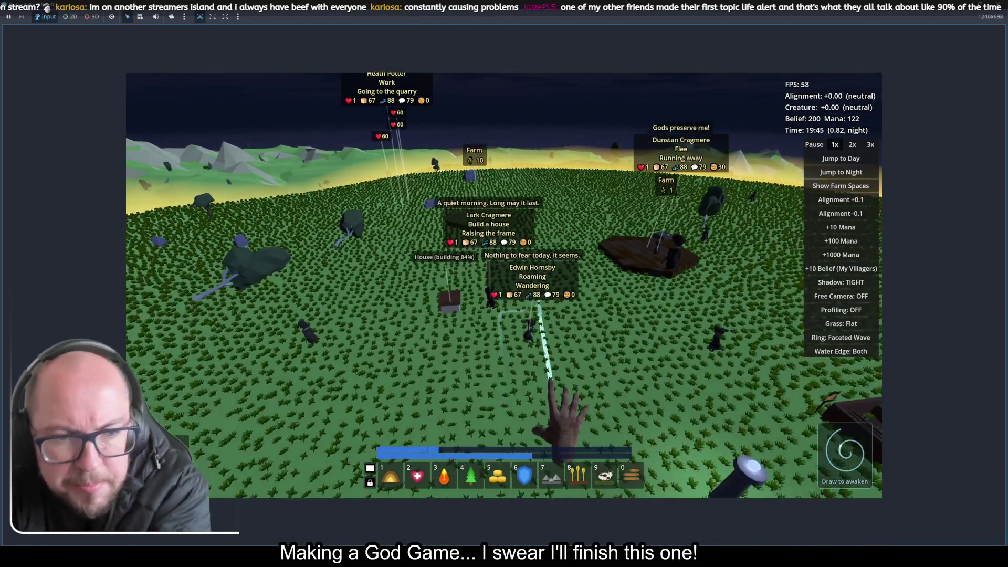
Step: Shift the view sideways across the village and zoom out to an overview of the island
key(a)
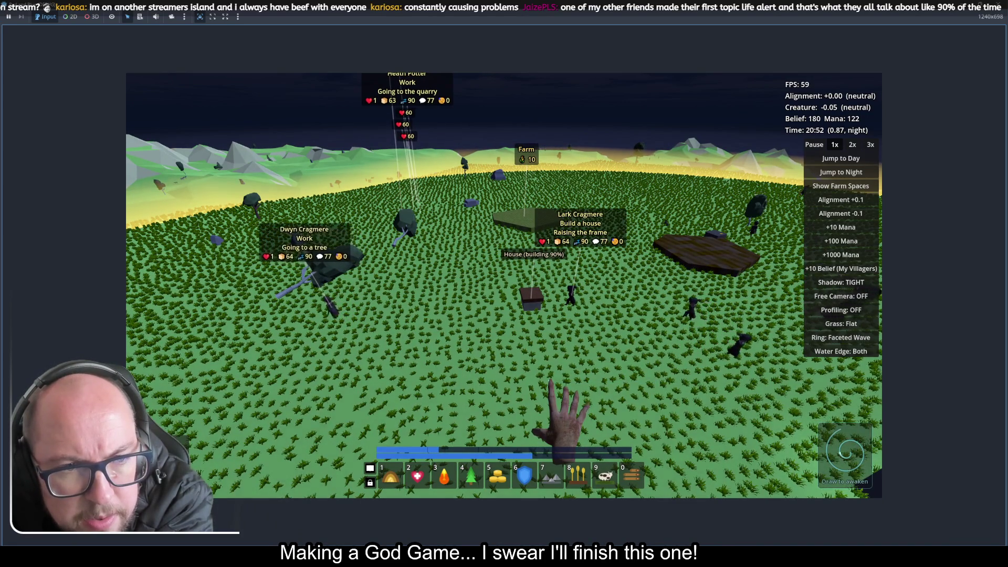
scroll(554, 382, down, 3)
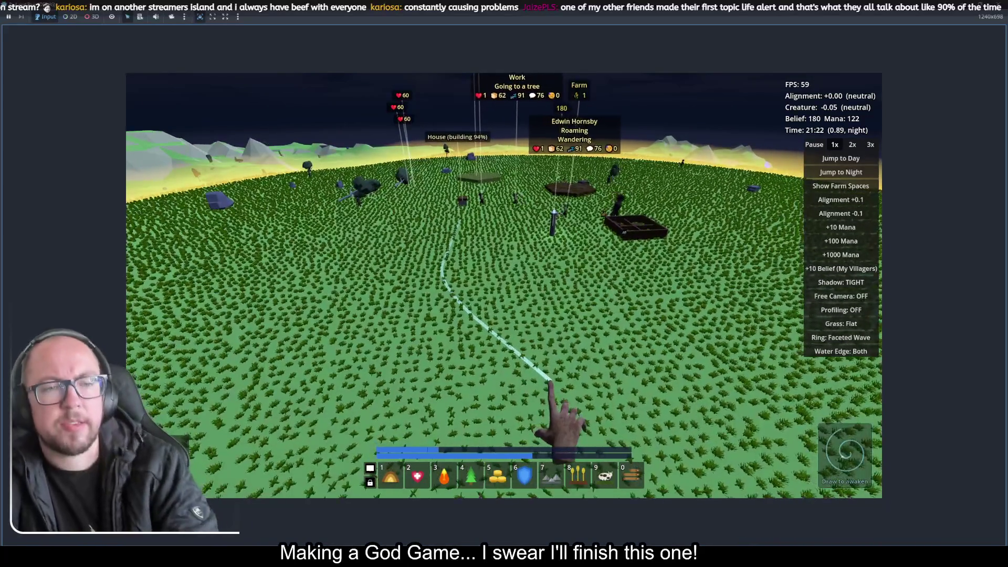
scroll(549, 381, down, 5)
scroll(467, 273, up, 5)
scroll(467, 272, down, 5)
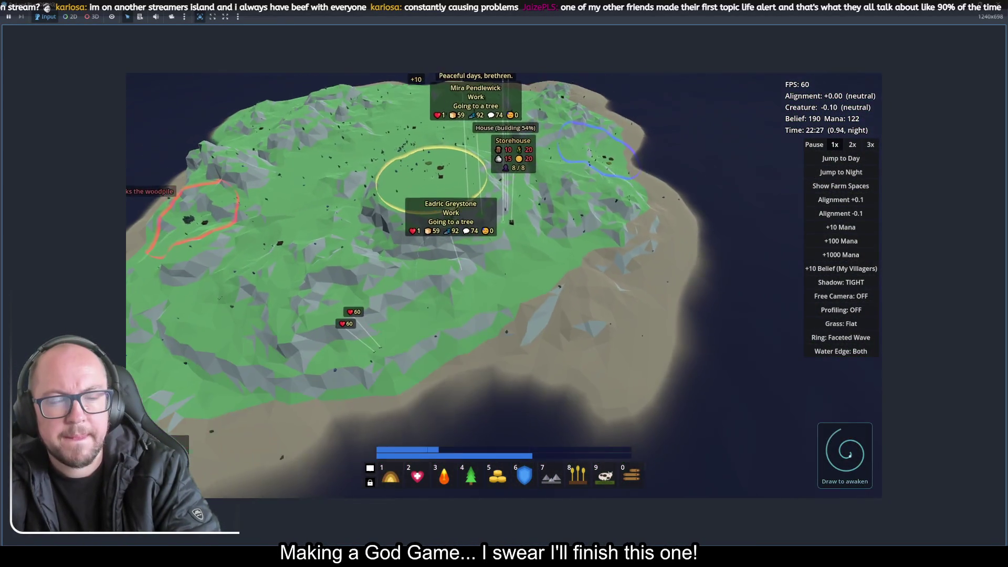
Step: Zoom into the village and cycle the grass mode from Flat to Flat + tufts
scroll(817, 339, up, 5)
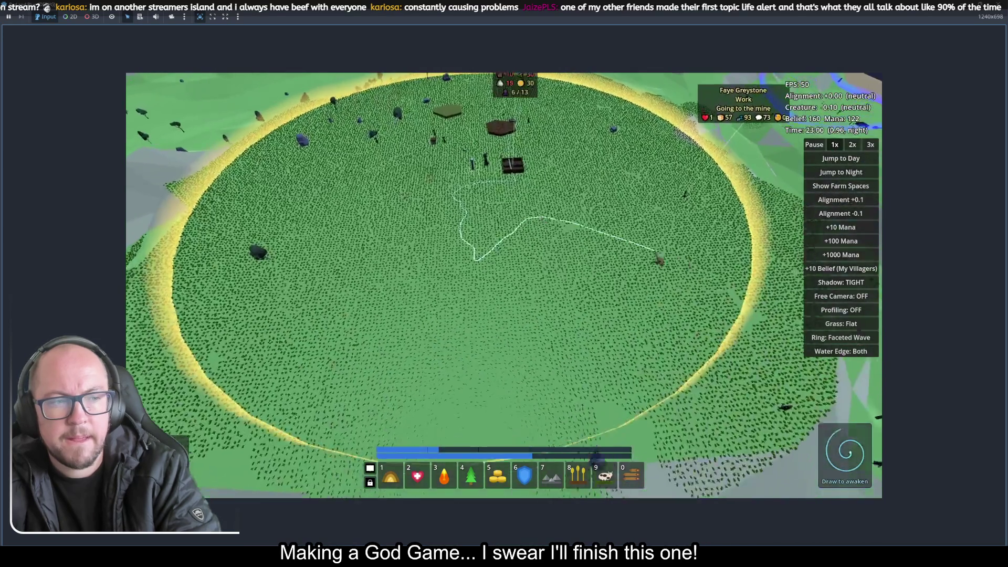
scroll(809, 347, down, 5)
scroll(782, 373, up, 5)
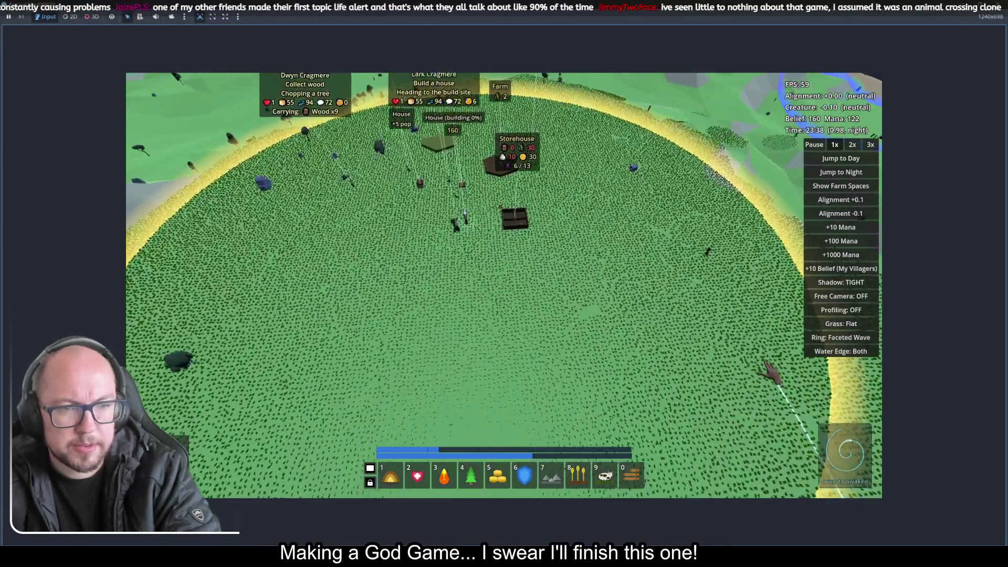
scroll(769, 373, up, 3)
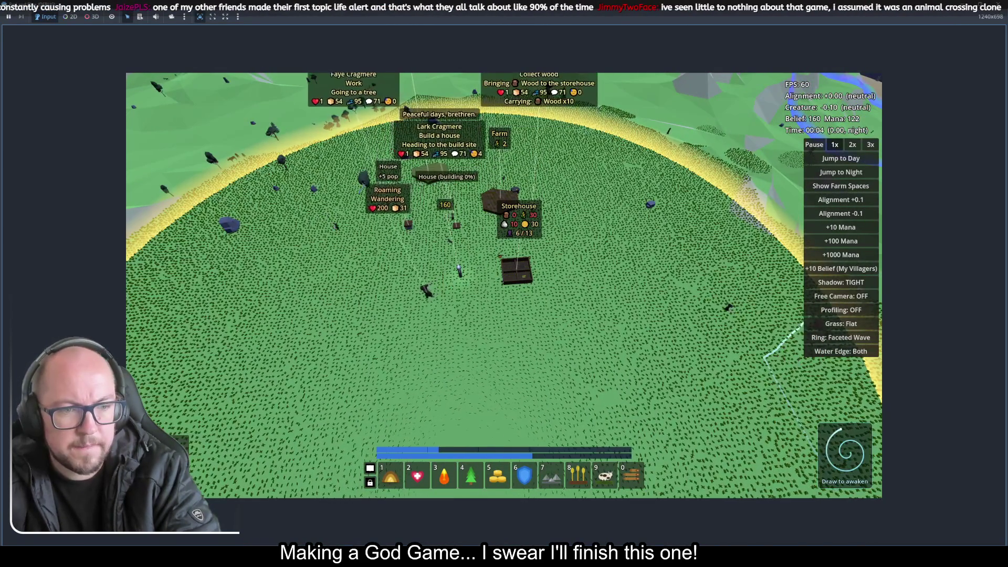
click(846, 325)
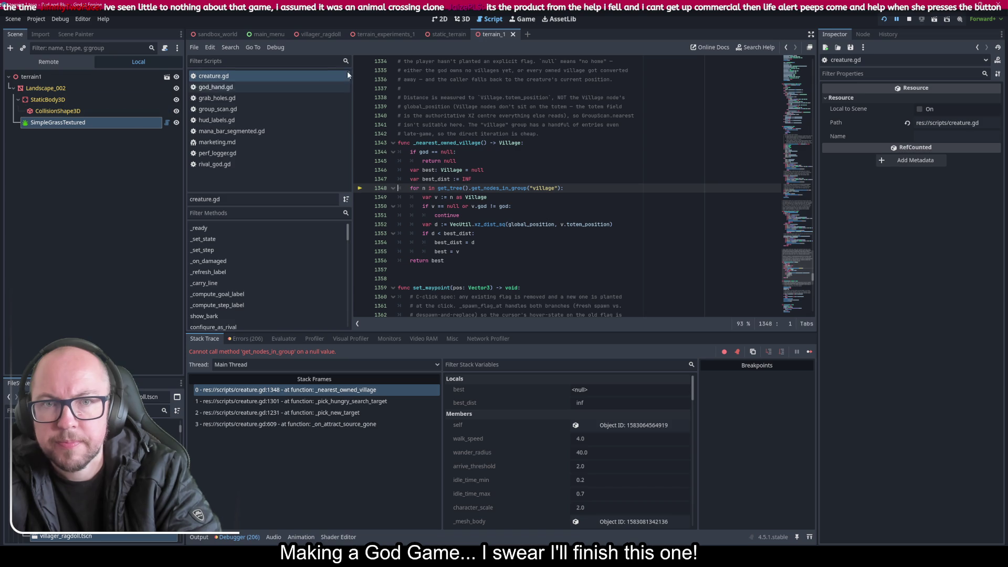
Step: In the static_terrain scene, show terrain1, hide terrain2, and rerun the project
click(446, 34)
click(177, 88)
click(176, 100)
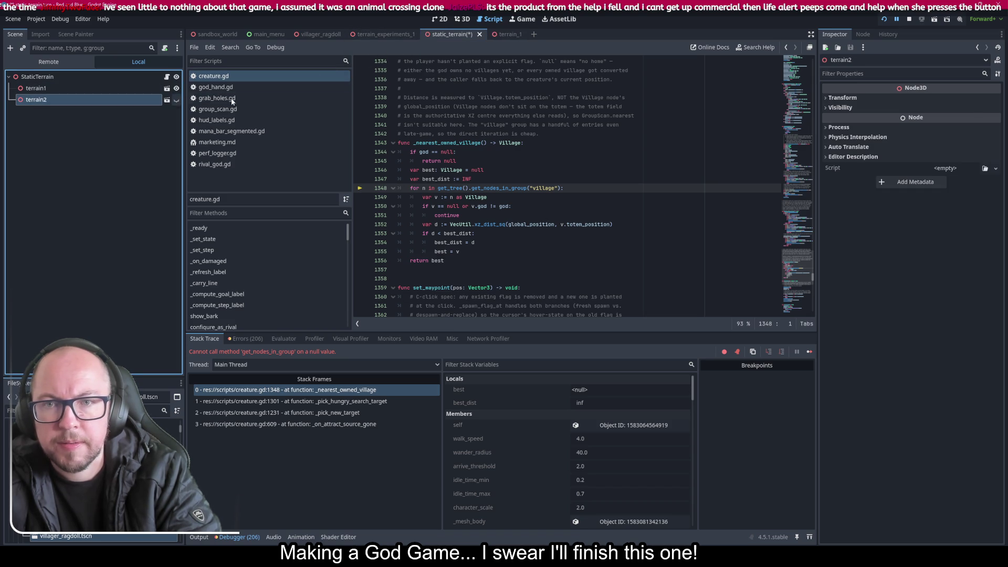
click(887, 19)
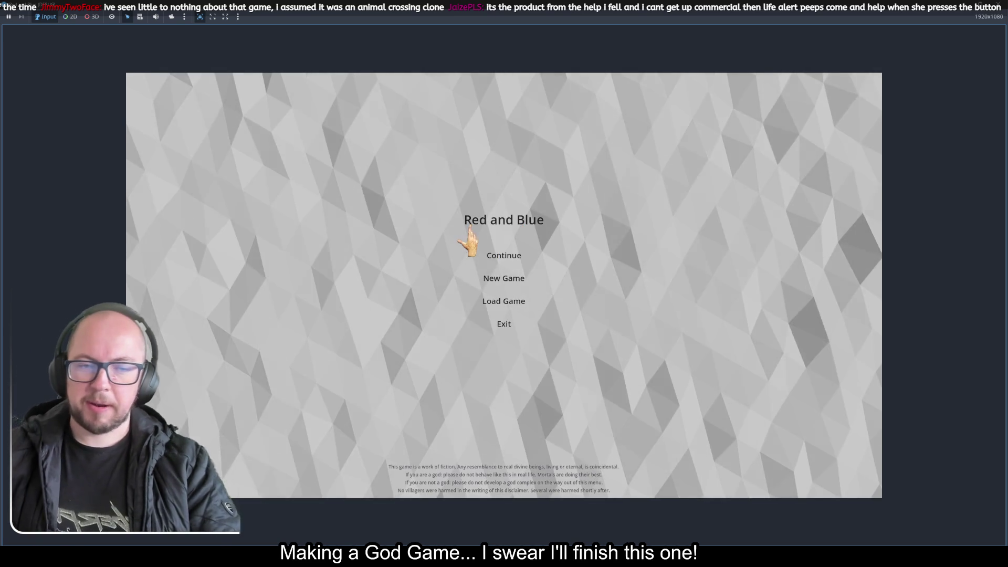
Step: Start a new game, set grass to Flat + tufts, and move into the village ring
click(515, 279)
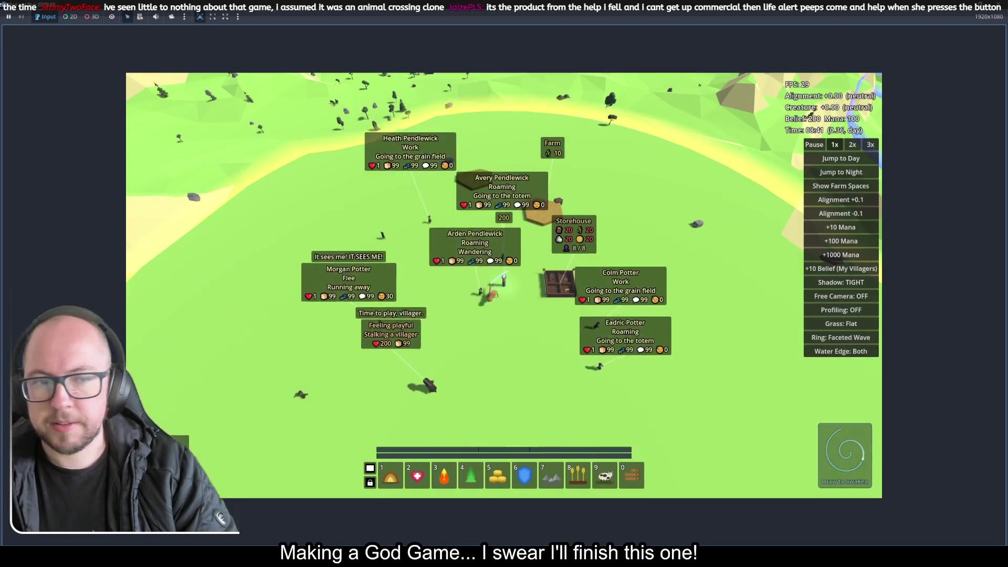
click(839, 324)
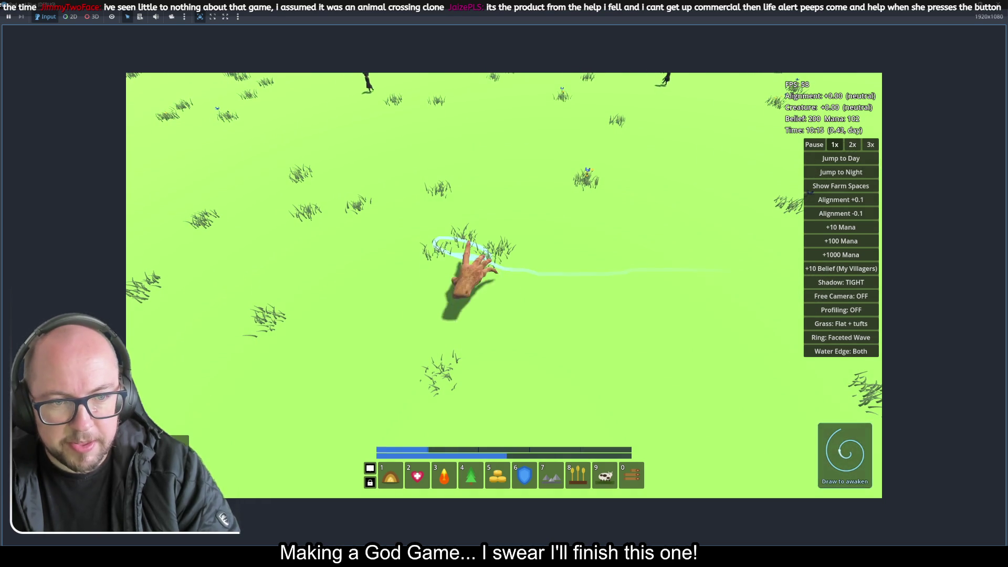
key(w)
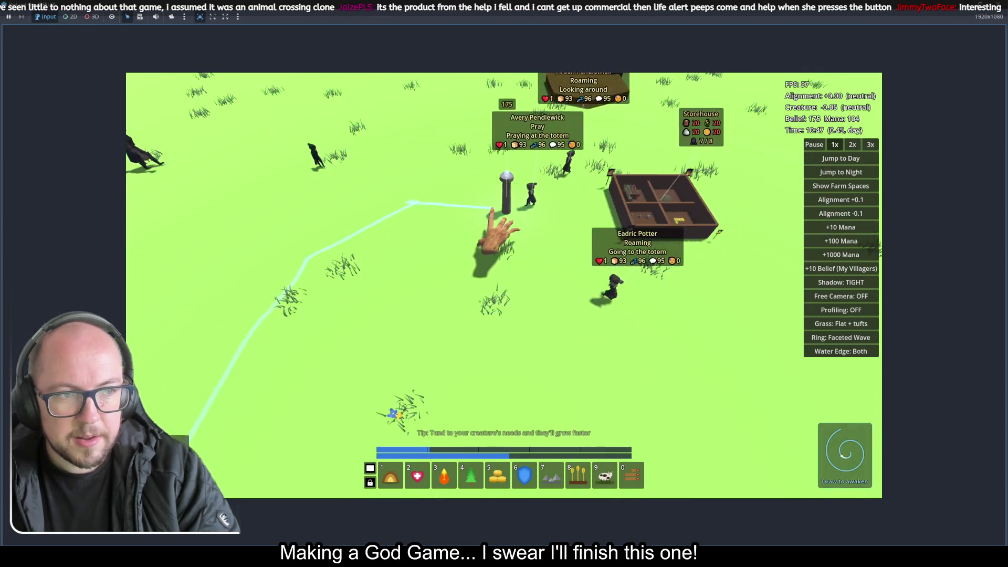
scroll(496, 231, down, 5)
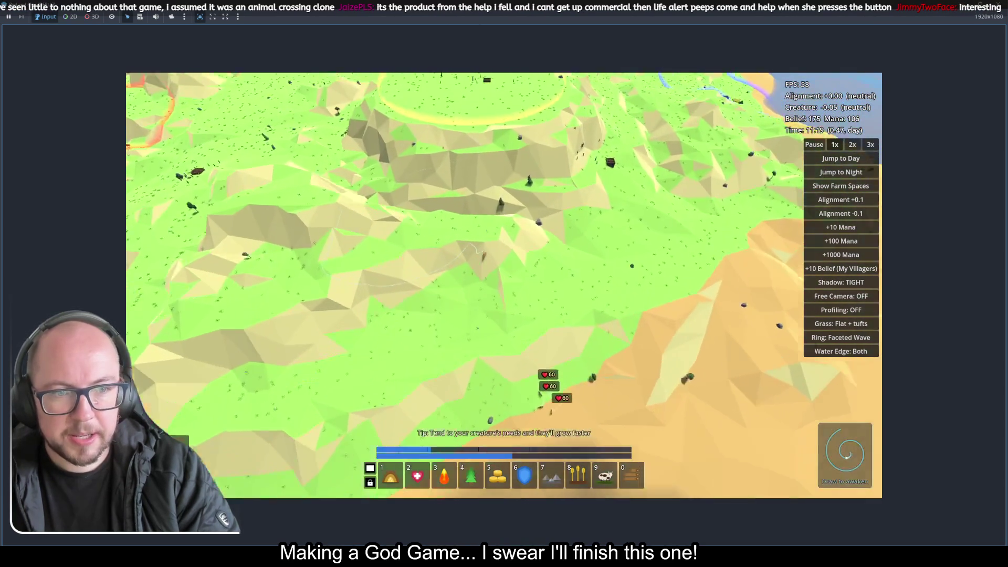
key(w)
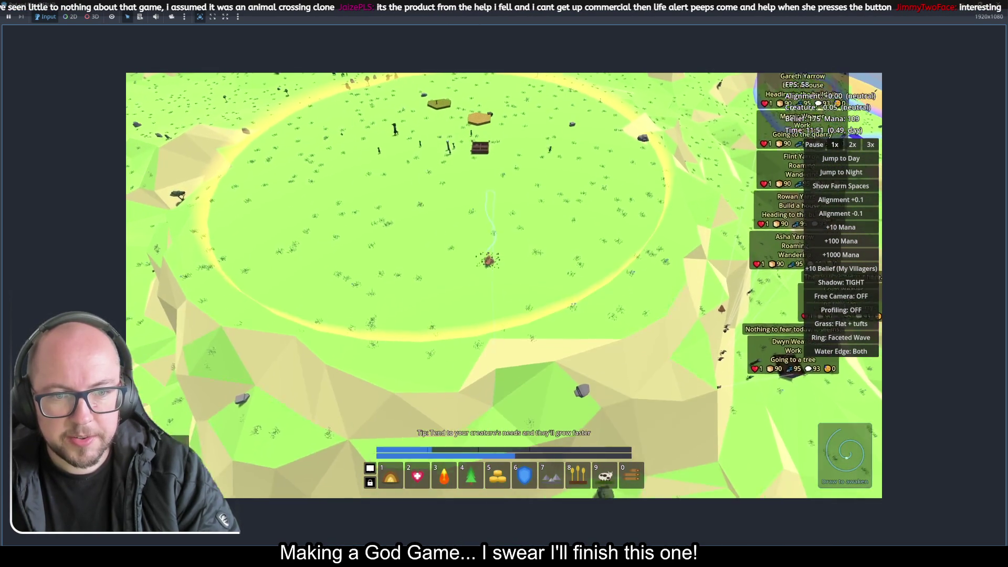
Step: Turn the camera to centre on the storehouse and draw a gesture trail on the grass
scroll(489, 258, up, 5)
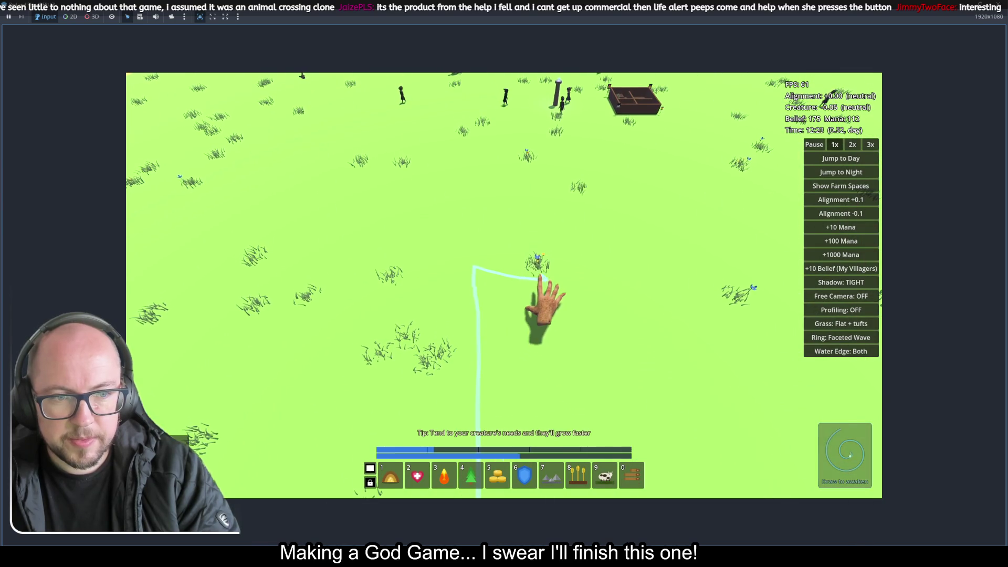
scroll(541, 262, down, 5)
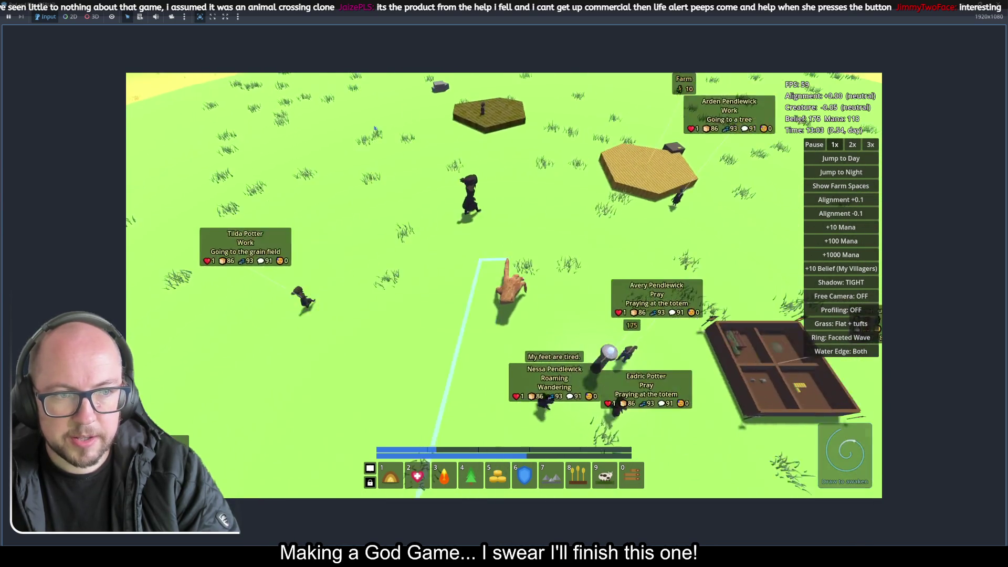
key(e)
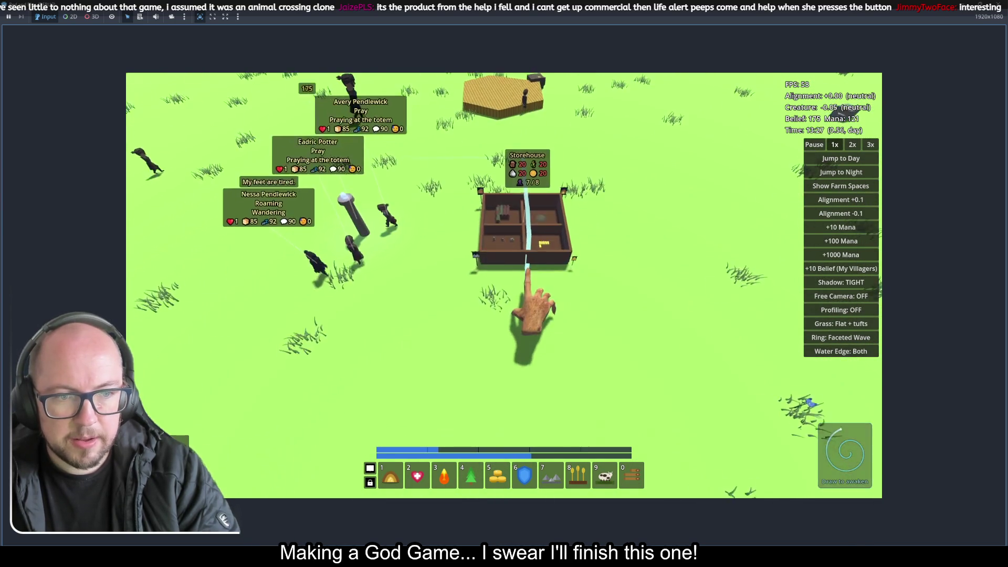
scroll(589, 333, up, 3)
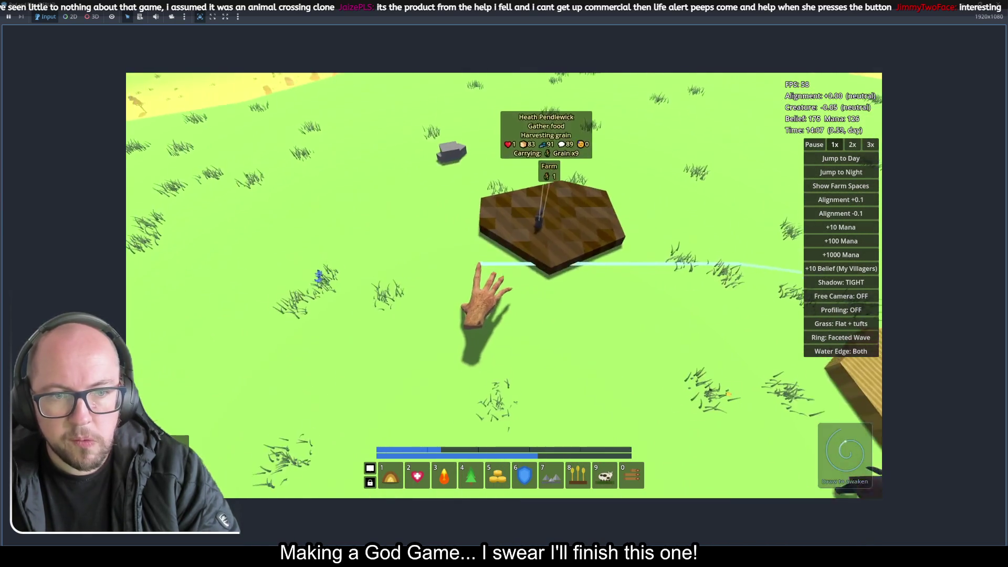
scroll(479, 265, down, 5)
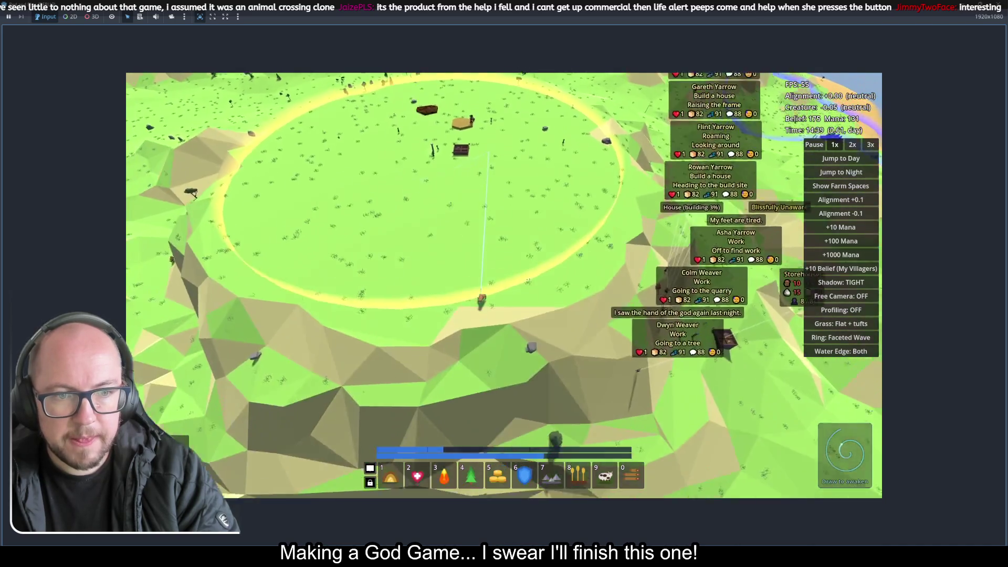
scroll(480, 300, up, 5)
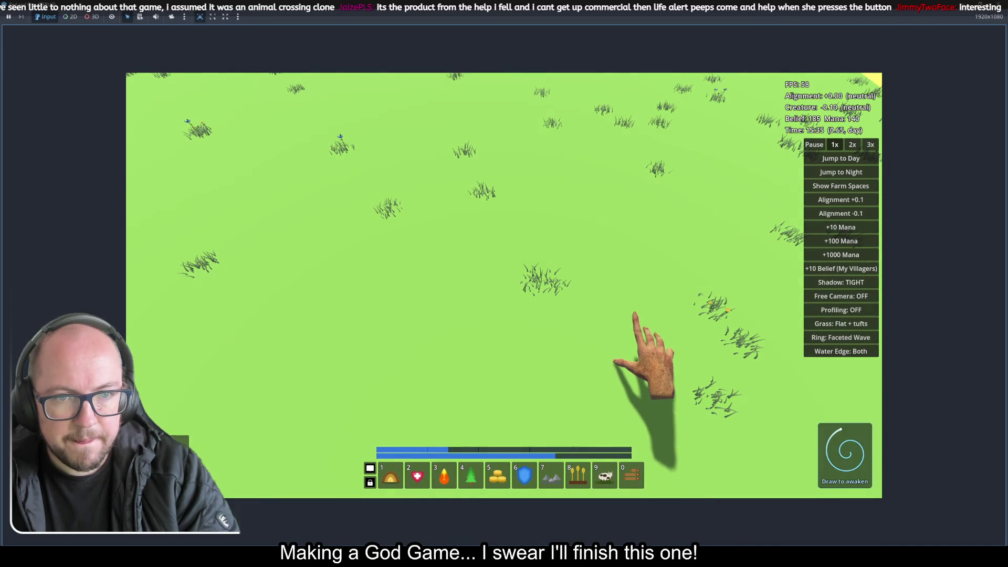
mouse_move(634, 314)
mouse_down()
mouse_move(646, 310)
mouse_move(630, 335)
mouse_move(612, 336)
mouse_move(625, 329)
mouse_move(620, 336)
mouse_move(615, 320)
mouse_move(630, 341)
mouse_move(598, 336)
mouse_move(593, 324)
mouse_move(580, 412)
mouse_move(517, 292)
mouse_up()
scroll(640, 320, down, 5)
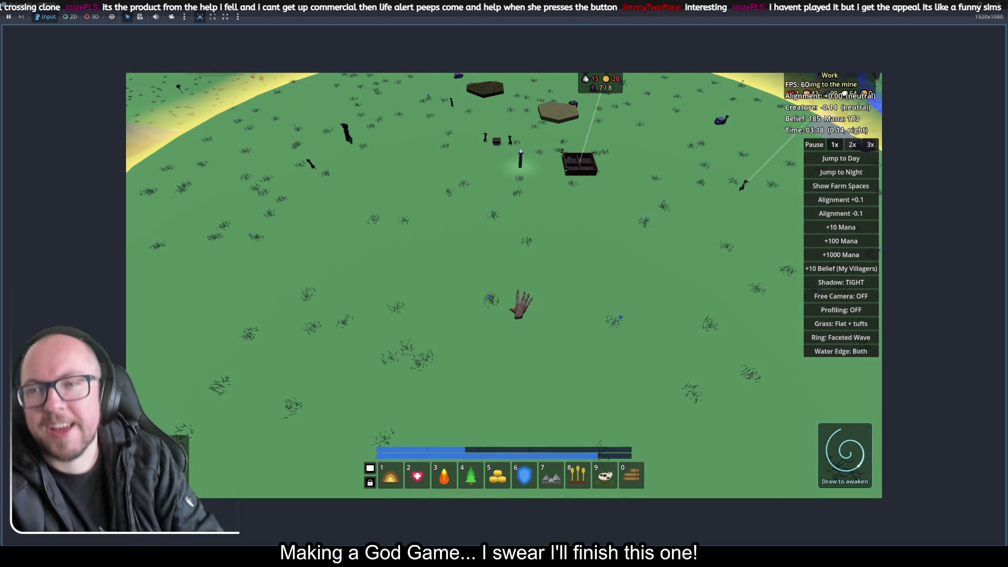
Step: Draw several gesture strokes, including a V shape, near the village until daylight returns
mouse_move(518, 288)
mouse_down()
mouse_move(415, 75)
mouse_move(447, 446)
mouse_move(574, 275)
mouse_up()
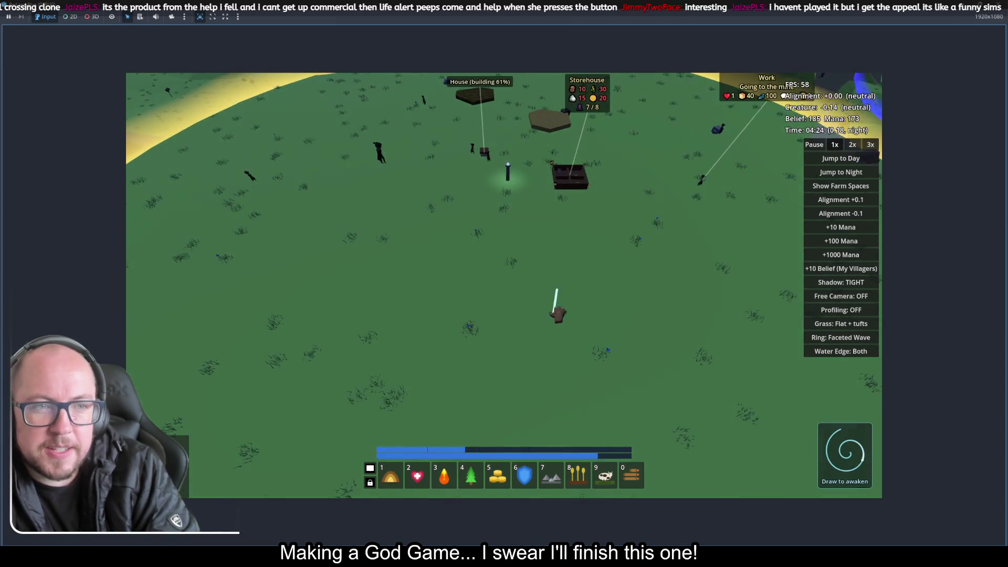
scroll(552, 329, down, 5)
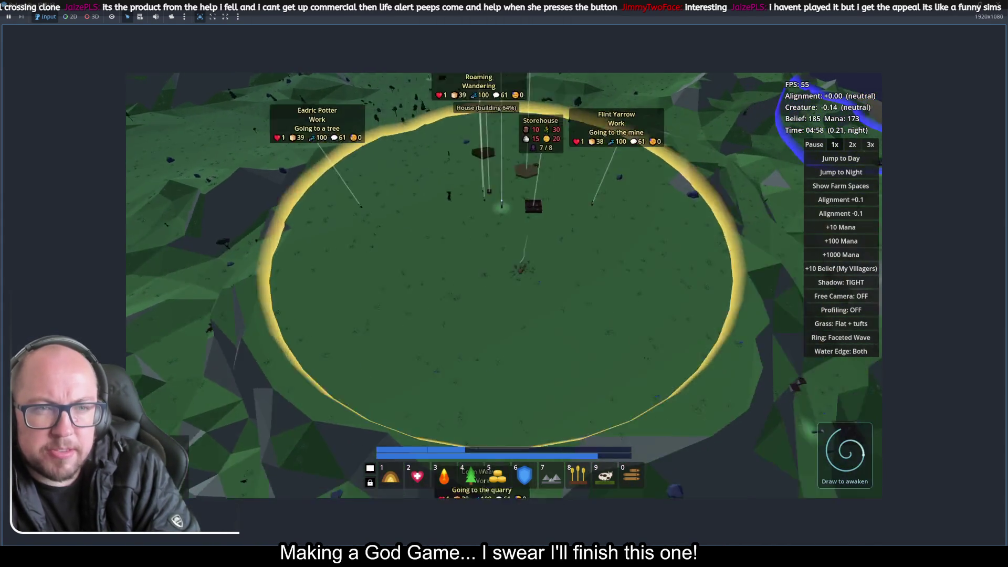
scroll(525, 284, up, 3)
mouse_move(472, 257)
mouse_down()
mouse_move(473, 315)
mouse_move(333, 274)
mouse_move(675, 315)
mouse_move(678, 290)
mouse_up()
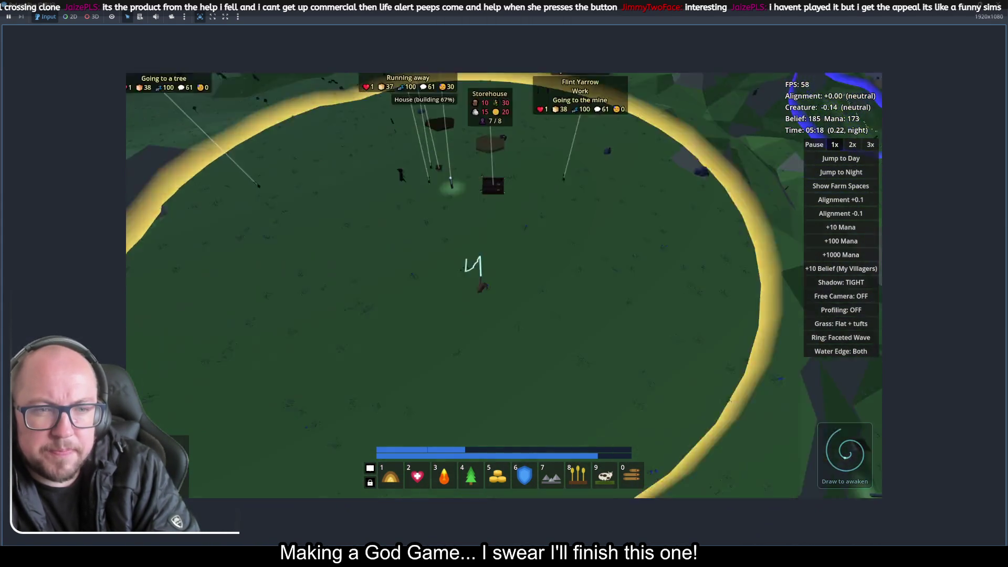
scroll(482, 286, up, 3)
mouse_move(431, 323)
mouse_down()
mouse_move(446, 373)
mouse_move(477, 288)
mouse_up()
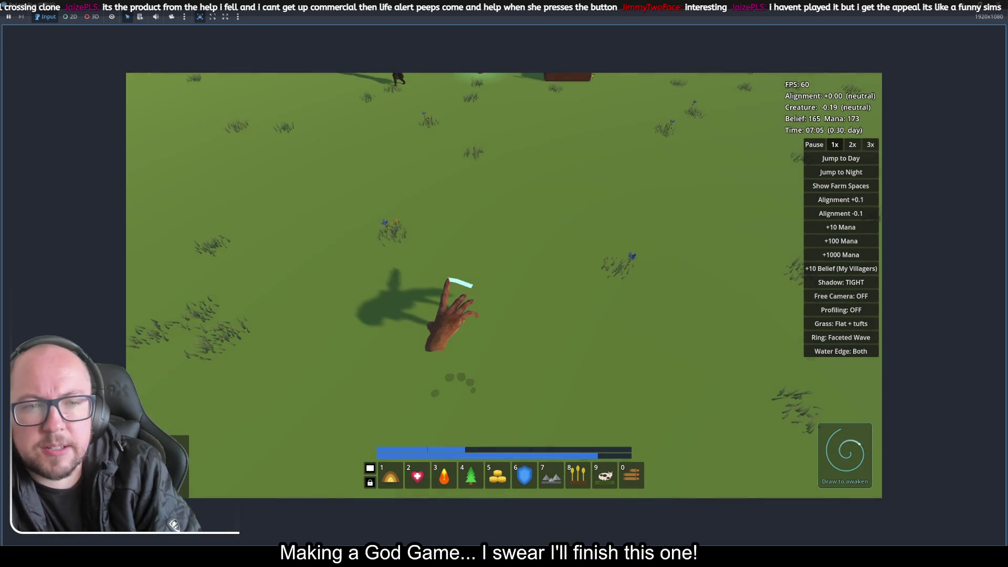
scroll(462, 325, down, 6)
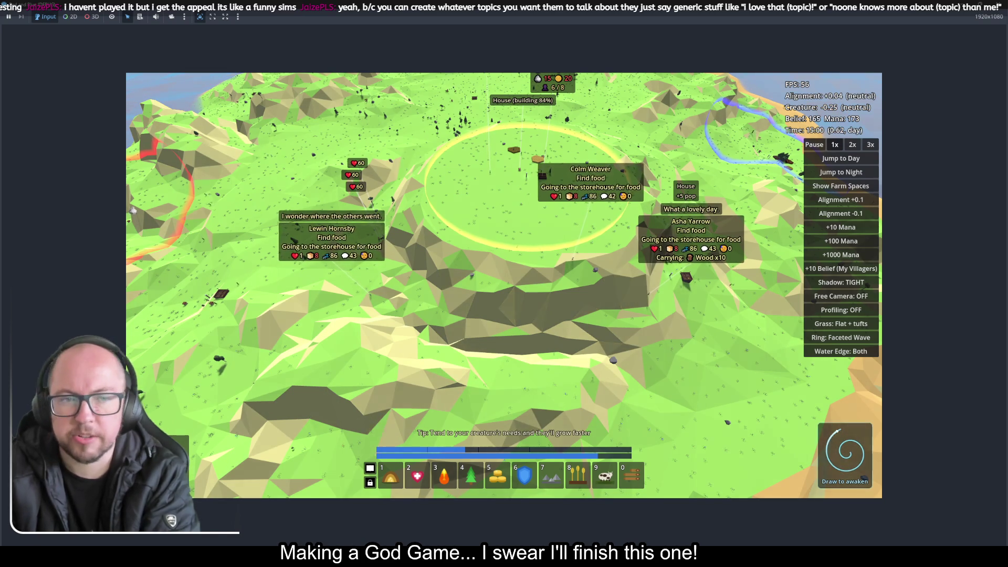
Step: Trace a gesture trail from the village ring across the terrain, zooming out and back in
scroll(538, 175, up, 5)
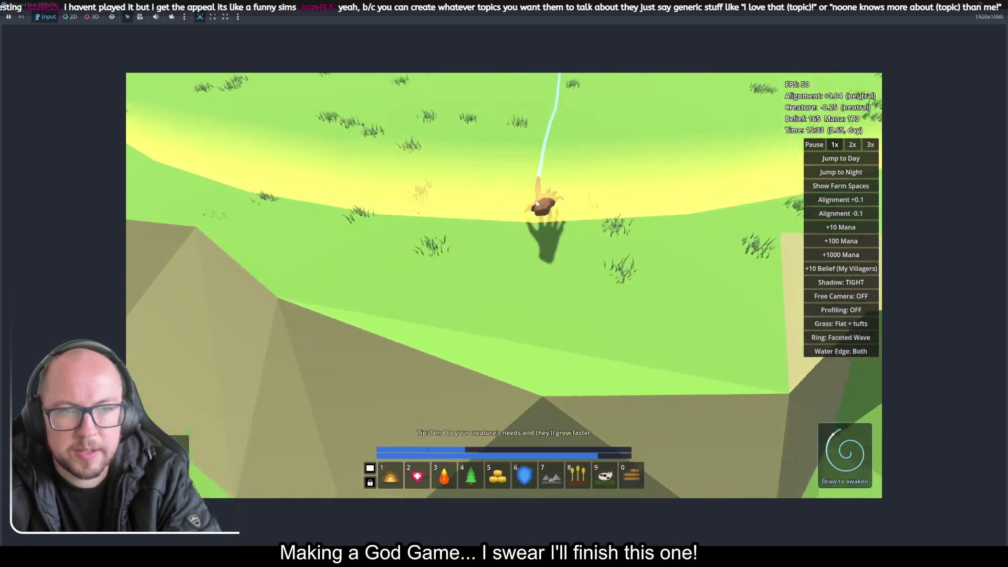
mouse_move(536, 202)
mouse_down()
mouse_move(551, 337)
mouse_move(630, 257)
mouse_up()
mouse_move(634, 243)
mouse_down()
mouse_move(607, 288)
mouse_move(590, 297)
mouse_move(547, 218)
mouse_move(714, 276)
mouse_move(710, 288)
mouse_move(630, 197)
mouse_move(715, 336)
mouse_move(543, 176)
mouse_move(477, 199)
mouse_move(407, 260)
mouse_move(612, 225)
mouse_up()
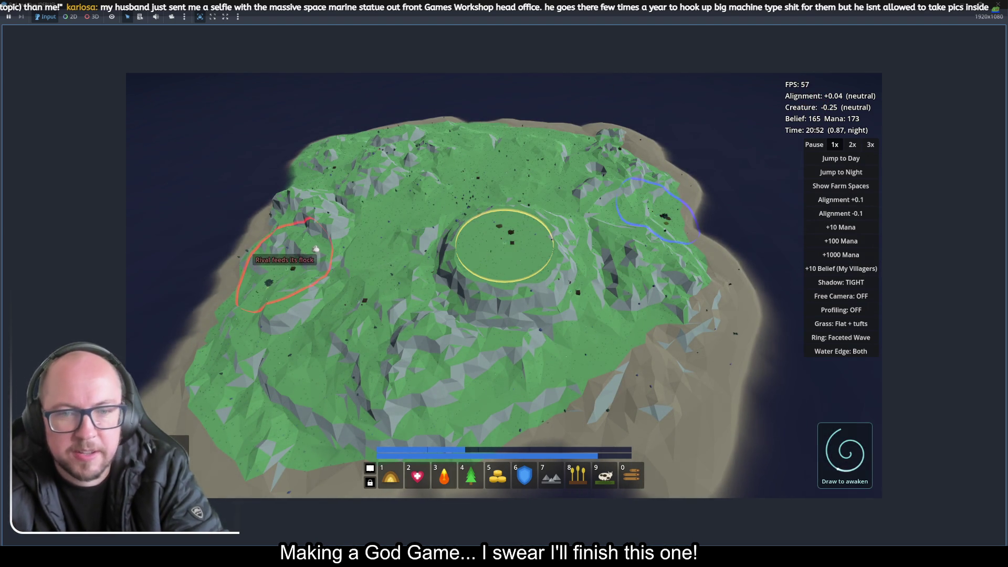
scroll(504, 284, down, 5)
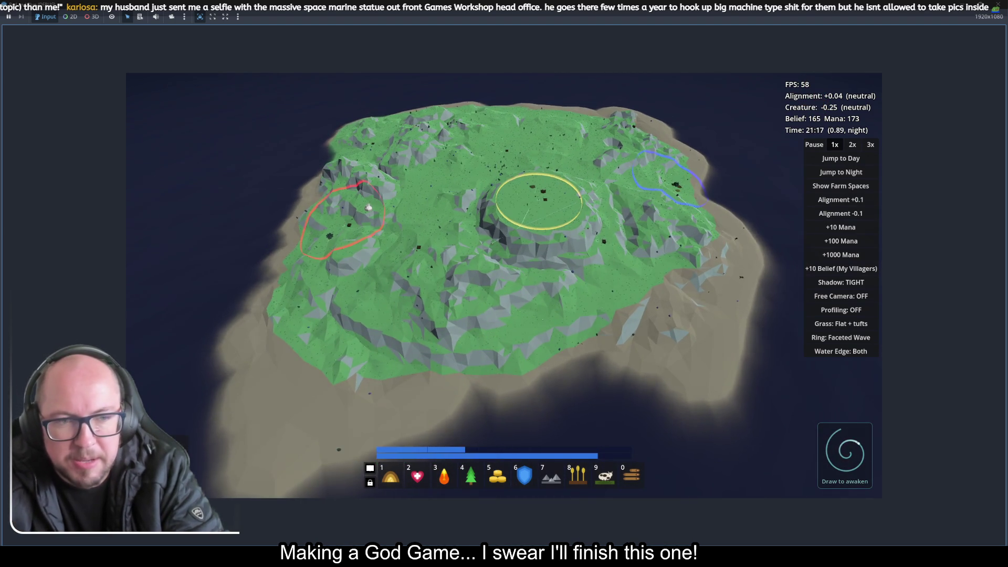
scroll(532, 168, up, 10)
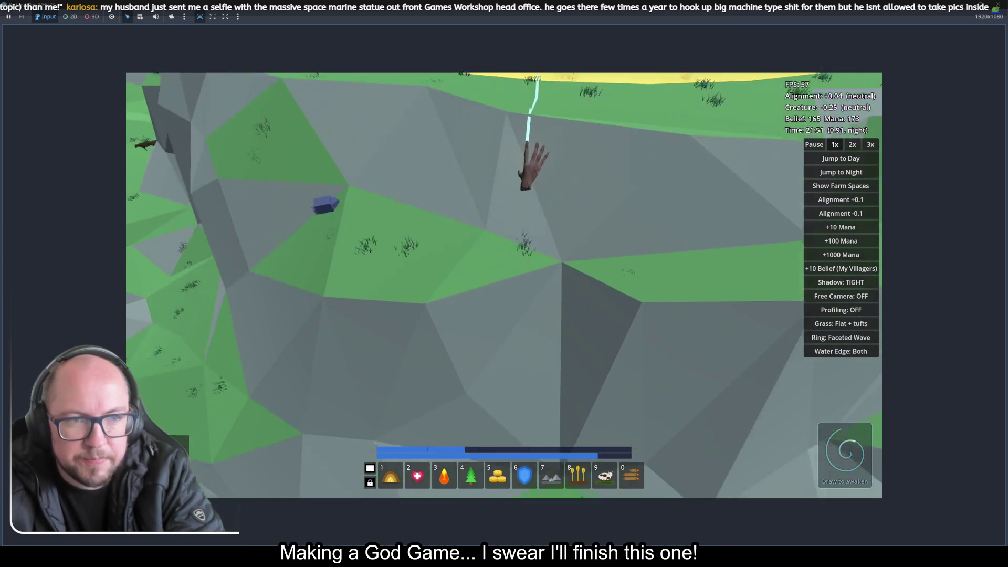
Step: Pan to the flat grassland and draw a looping gesture that casts lightning, dropping Belief to 140
mouse_move(533, 168)
mouse_down()
mouse_move(518, 405)
mouse_move(522, 282)
mouse_move(530, 336)
mouse_move(522, 281)
mouse_move(560, 322)
mouse_move(535, 275)
mouse_move(488, 315)
mouse_up()
mouse_move(480, 275)
mouse_down()
mouse_move(462, 287)
mouse_move(157, 175)
mouse_move(483, 140)
mouse_move(568, 142)
mouse_move(517, 210)
mouse_move(512, 249)
mouse_up()
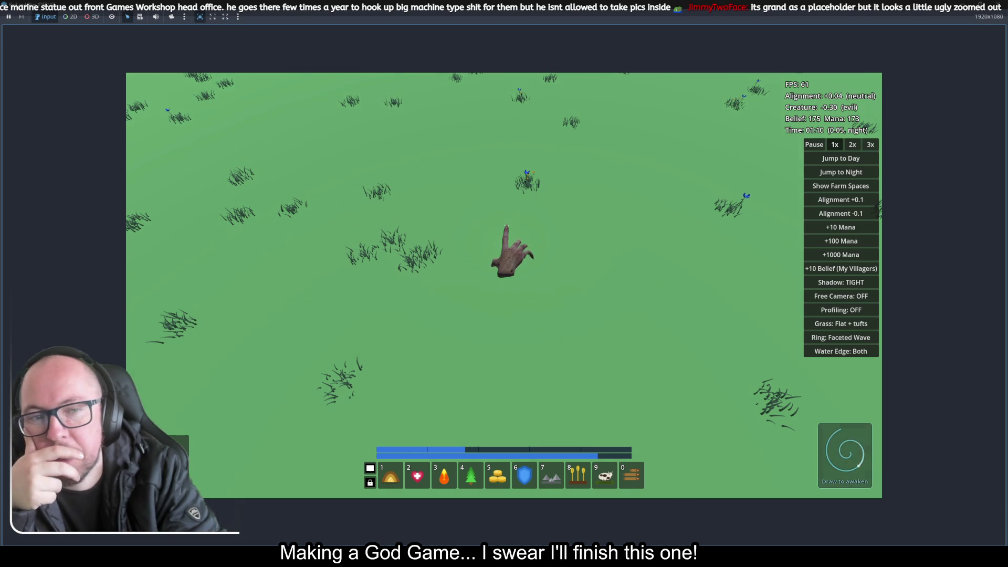
mouse_move(545, 226)
mouse_down()
mouse_move(447, 218)
mouse_move(608, 329)
mouse_move(533, 334)
mouse_move(524, 328)
mouse_move(604, 341)
mouse_move(677, 336)
mouse_move(693, 353)
mouse_up()
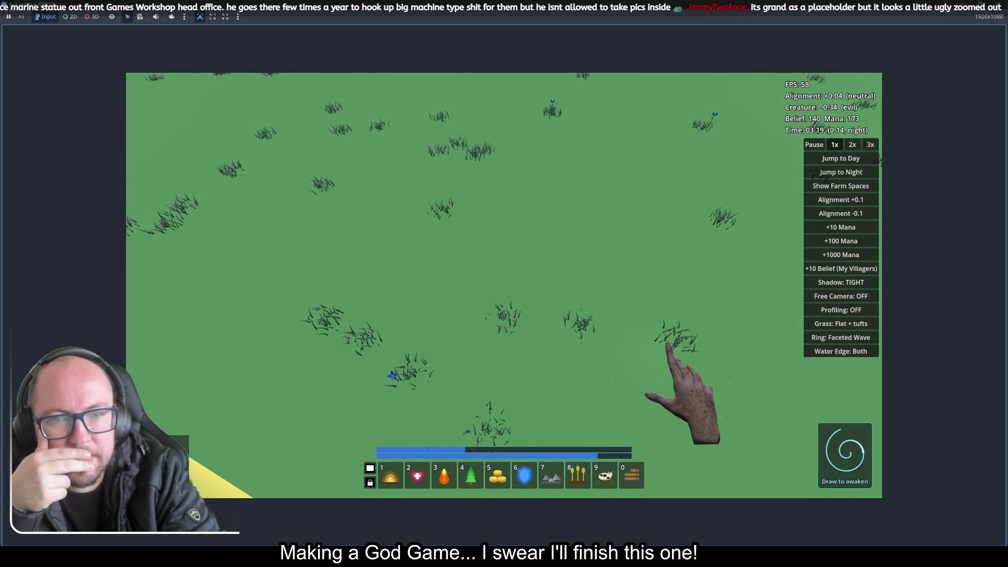
drag(665, 344, 598, 315)
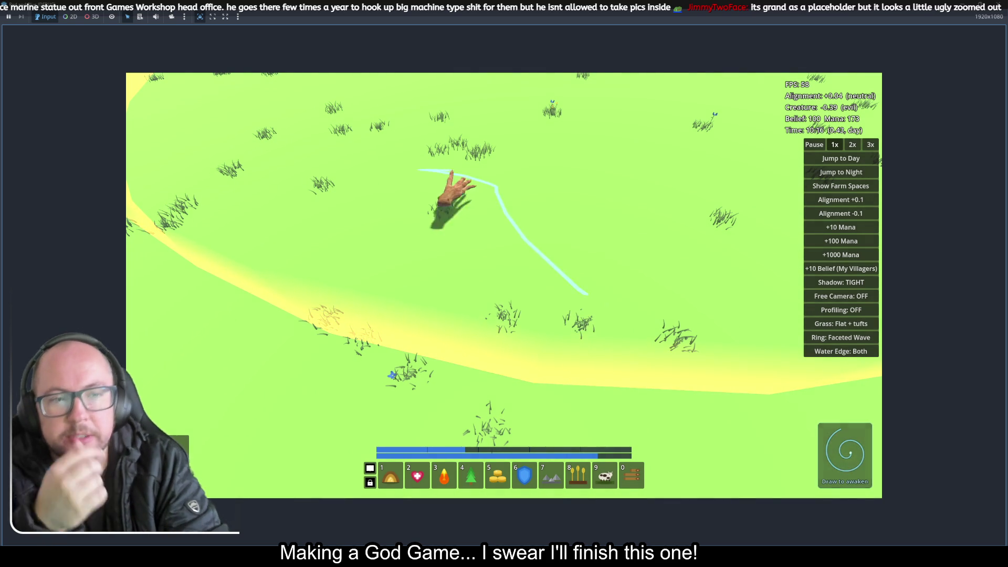
Step: Zoom around the island and draw zigzag-and-loop gestures inside the village ring
scroll(417, 198, down, 10)
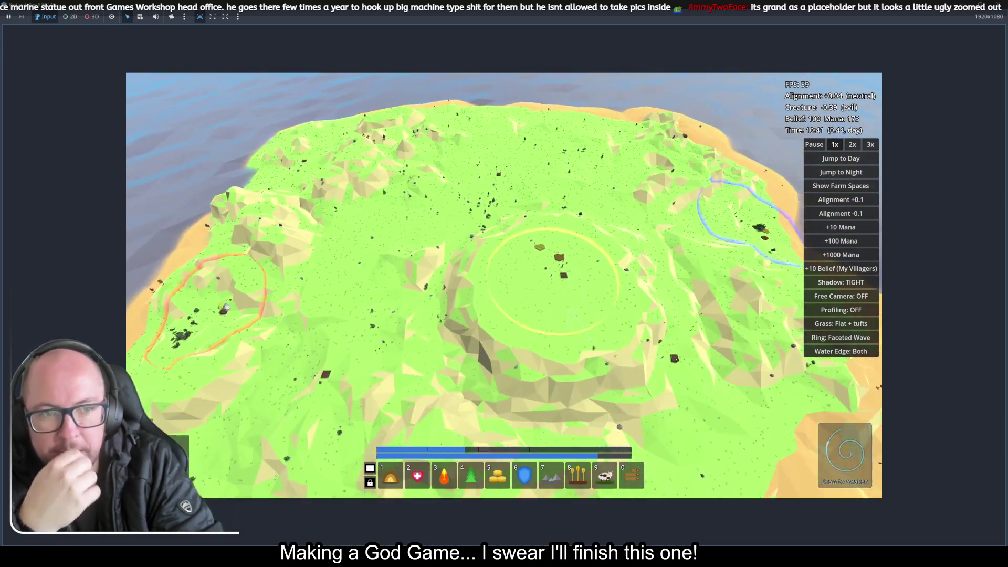
scroll(504, 283, down, 3)
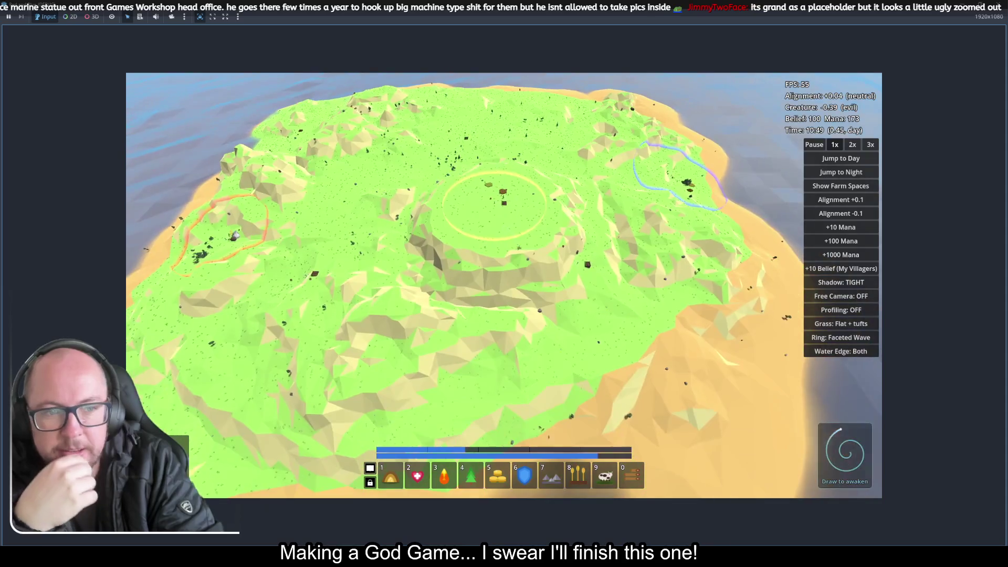
scroll(518, 246, up, 10)
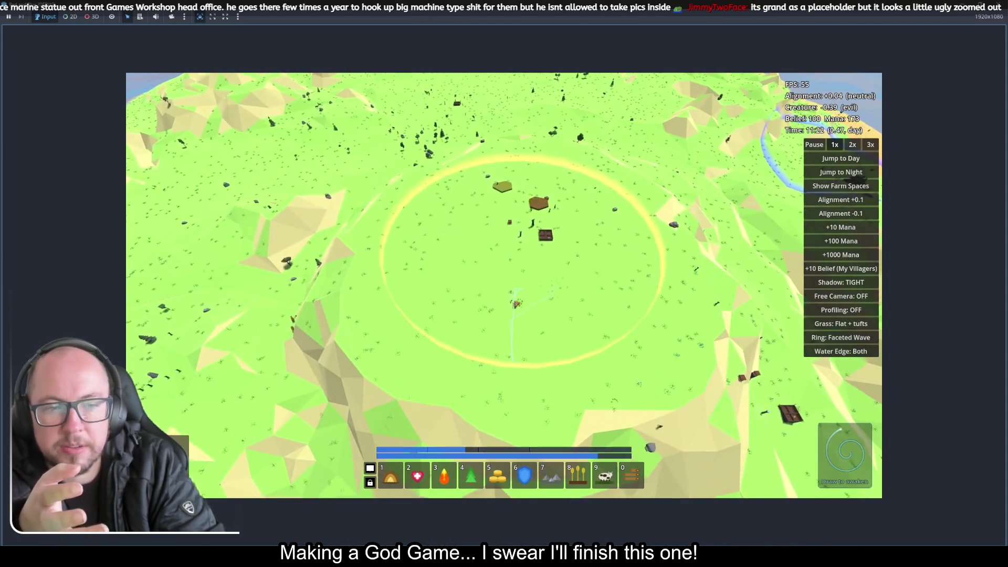
scroll(501, 305, up, 5)
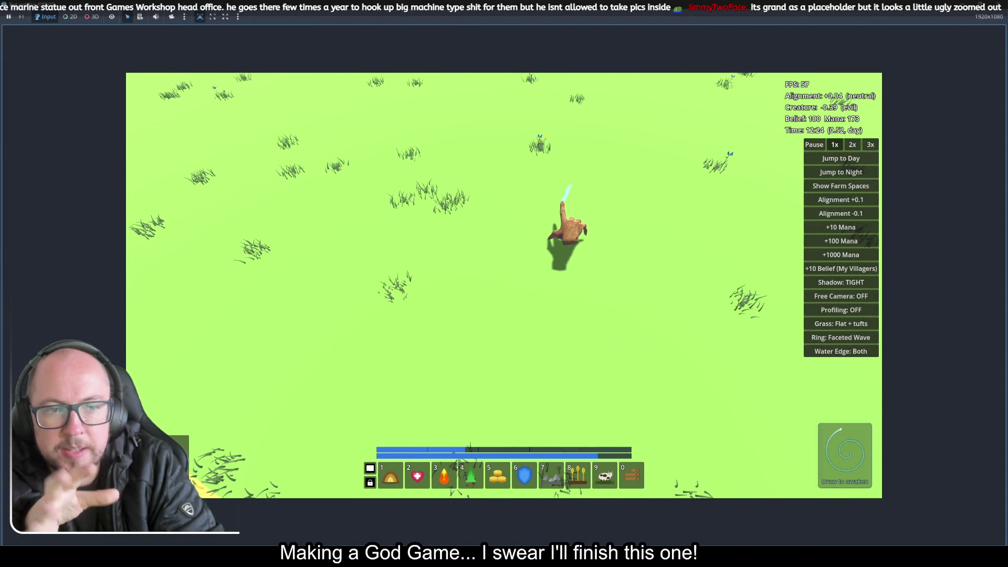
scroll(569, 209, down, 10)
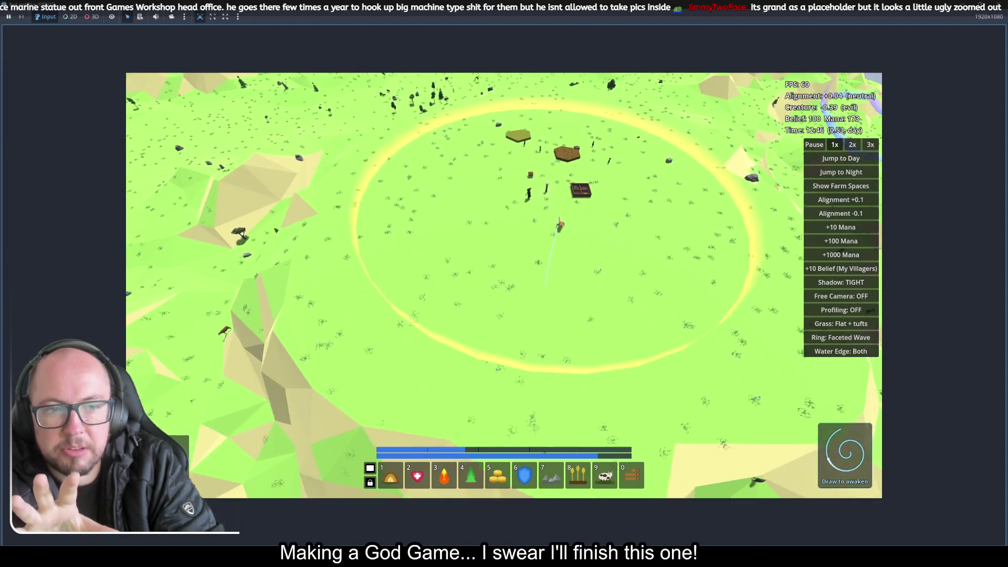
scroll(560, 225, down, 5)
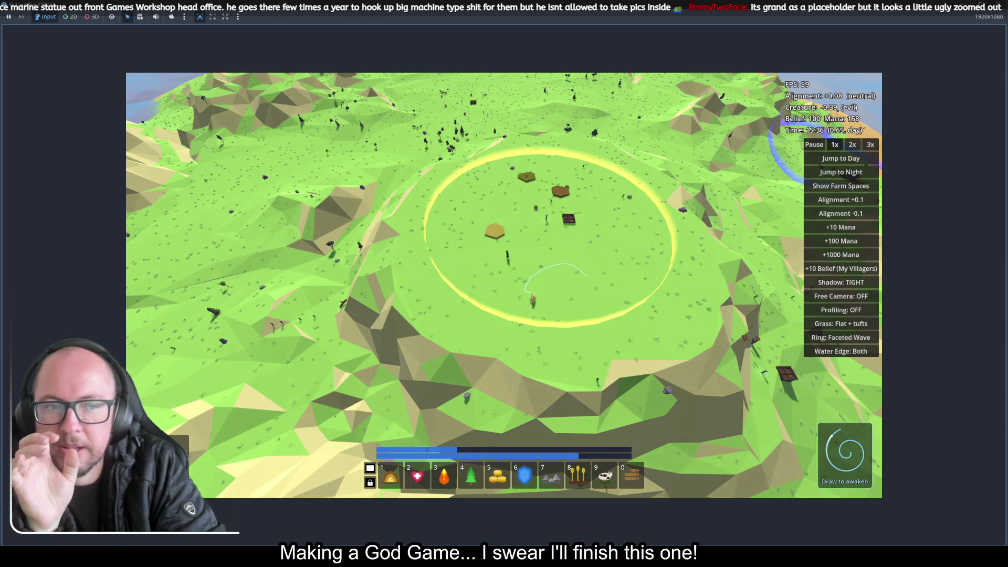
mouse_move(592, 262)
mouse_down()
mouse_move(521, 257)
mouse_move(525, 210)
mouse_move(575, 288)
mouse_move(572, 314)
mouse_up()
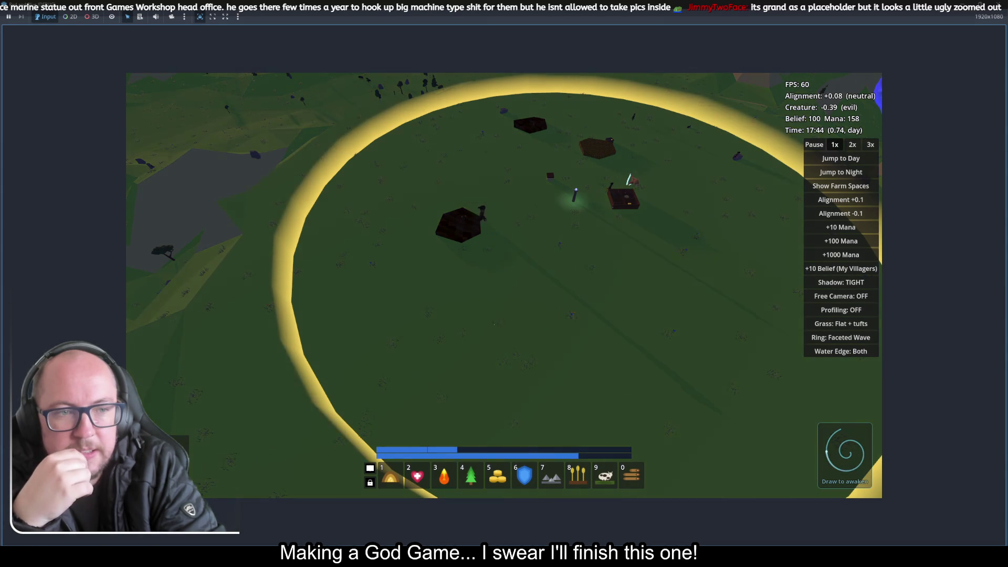
drag(629, 182, 602, 317)
mouse_move(517, 220)
mouse_down()
mouse_move(590, 297)
mouse_move(619, 307)
mouse_move(595, 304)
mouse_up()
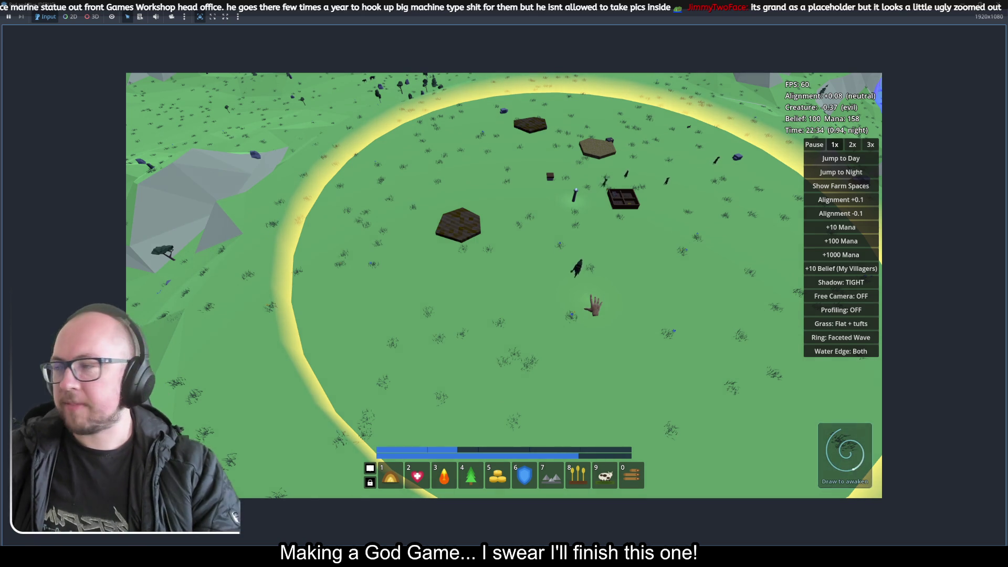
Step: Draw more gesture trails over the terrain, then switch to the Chrome window showing Twitch
drag(590, 295, 127, 192)
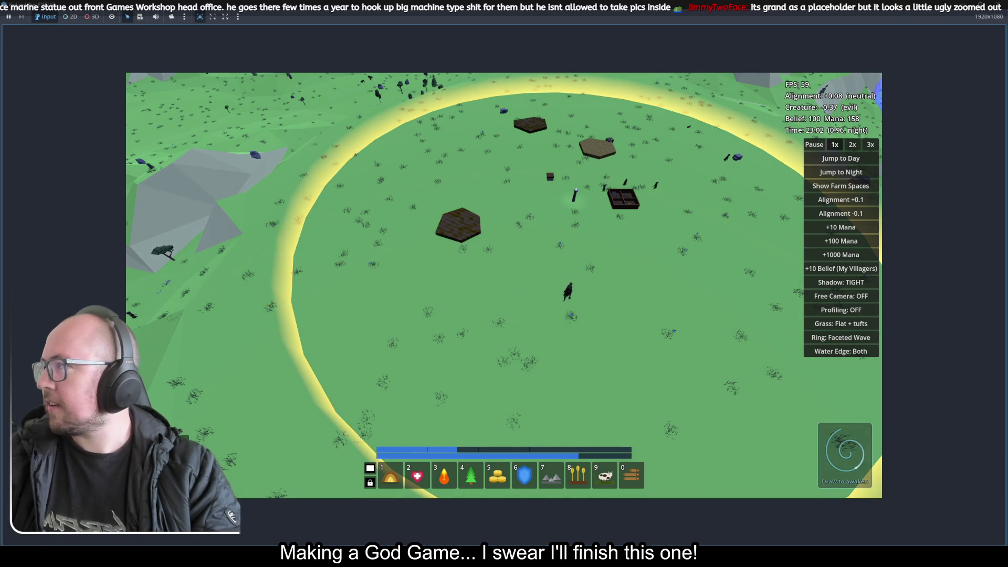
drag(210, 347, 233, 479)
mouse_move(277, 556)
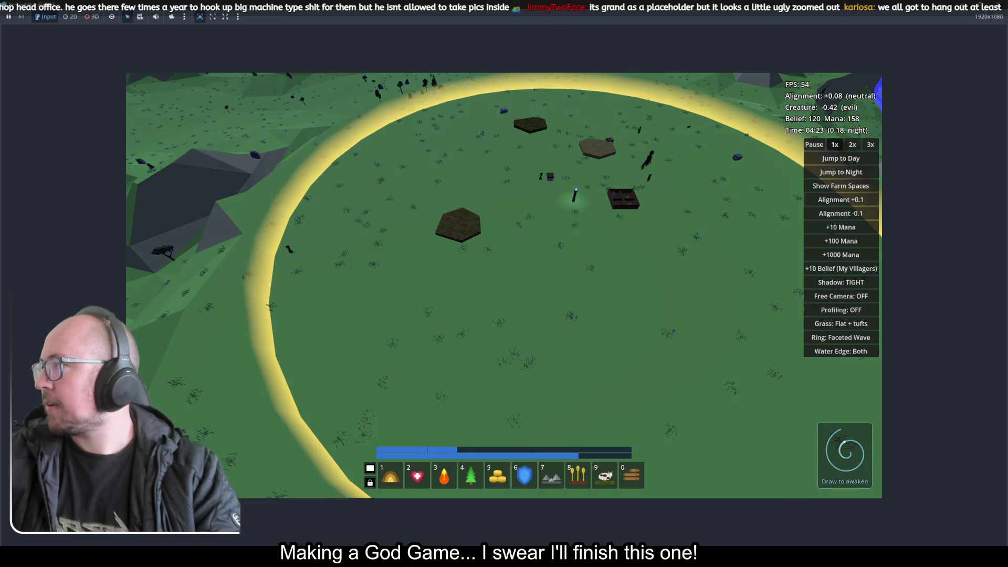
key(alt+Tab)
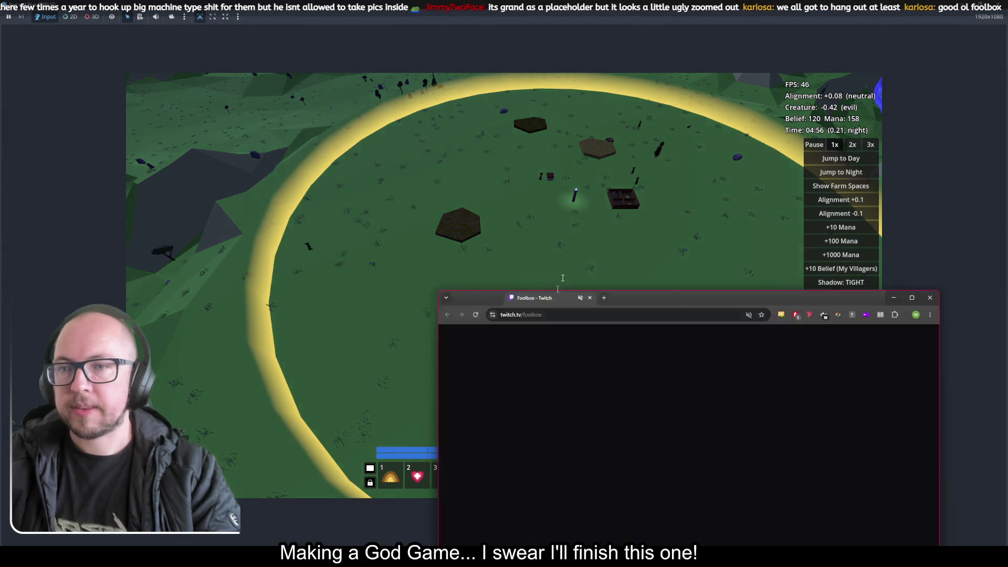